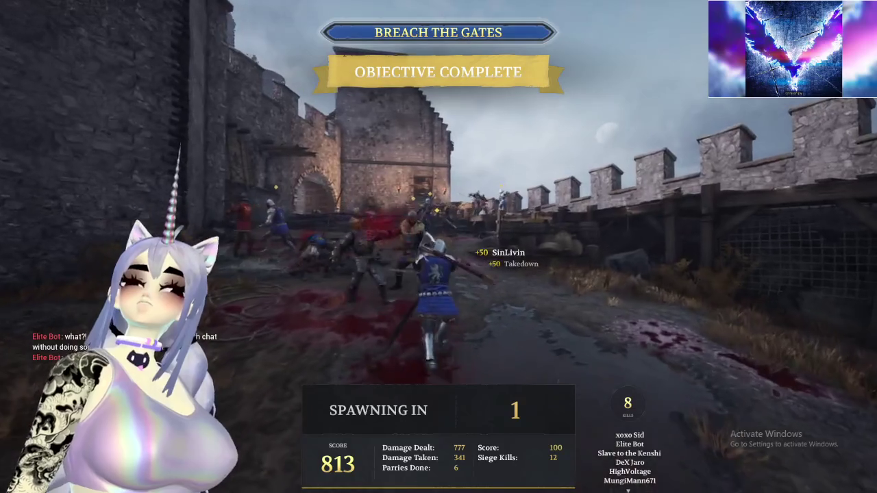
- Check the match scoreboard, then advance across the bridge through the castle gate into the courtyard
{"action": "key", "text": "Tab"}
{"action": "key", "text": "Tab"}
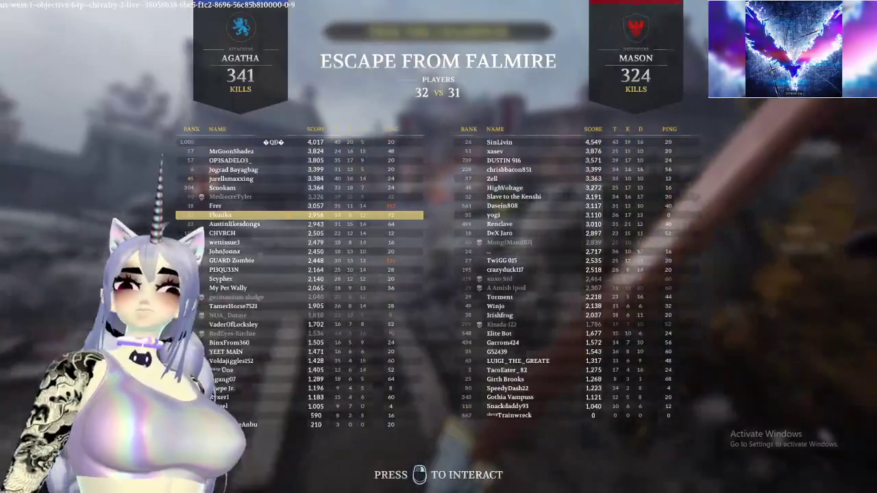
{"action": "key", "text": "Tab"}
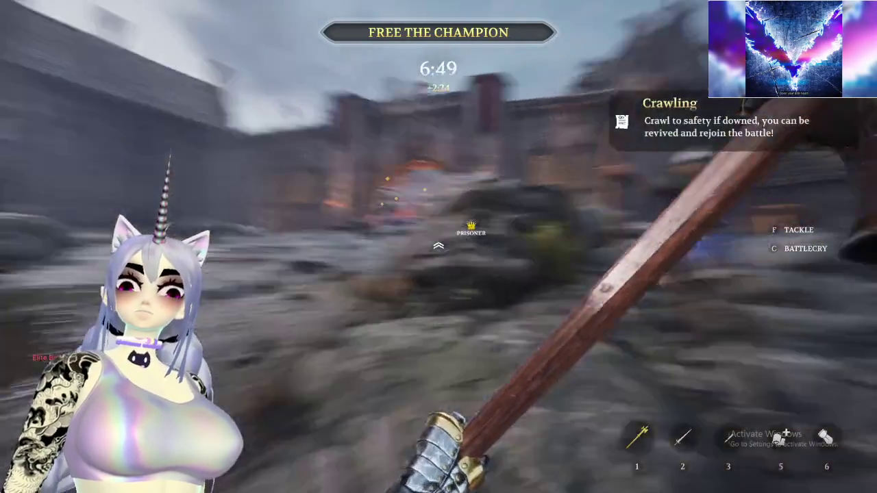
{"action": "key", "text": "w"}
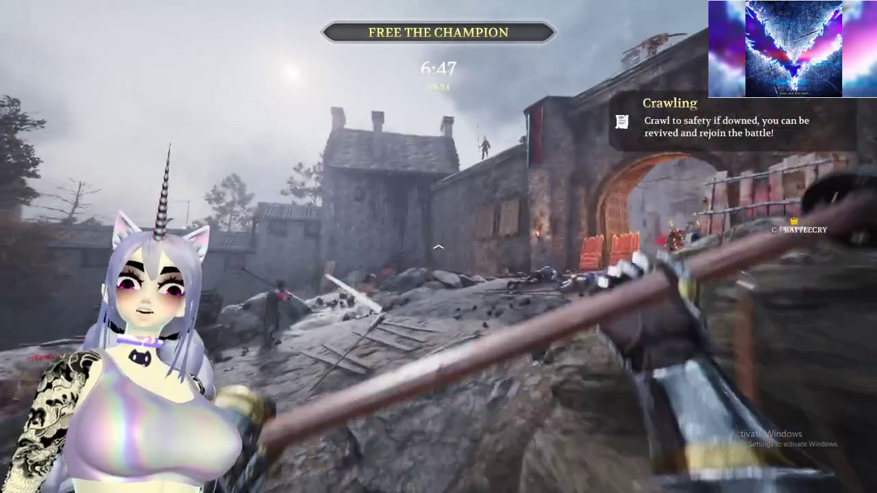
{"action": "key", "text": "w"}
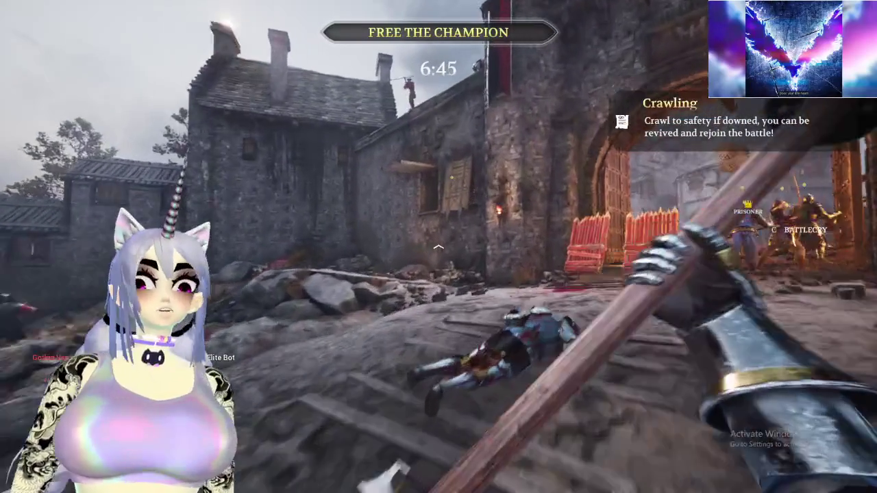
{"action": "key", "text": "w"}
{"action": "key", "text": "w"}
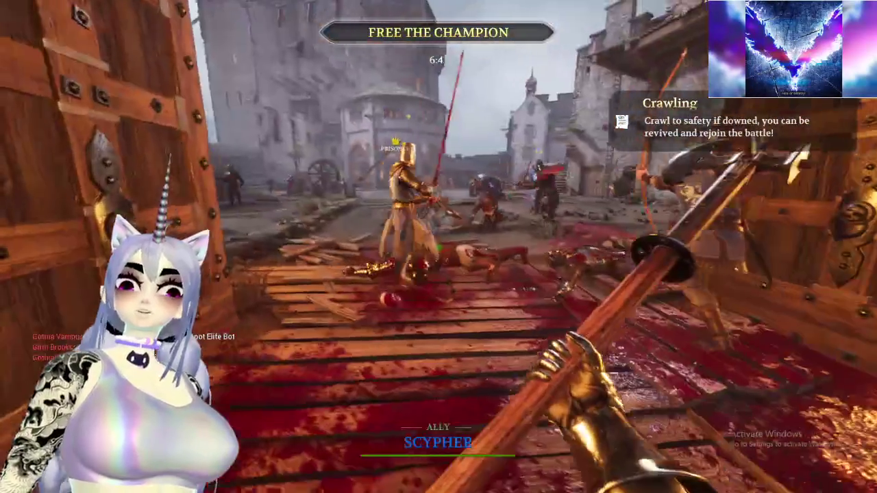
{"action": "key", "text": "w"}
{"action": "key", "text": "w"}
{"action": "key", "text": "w"}
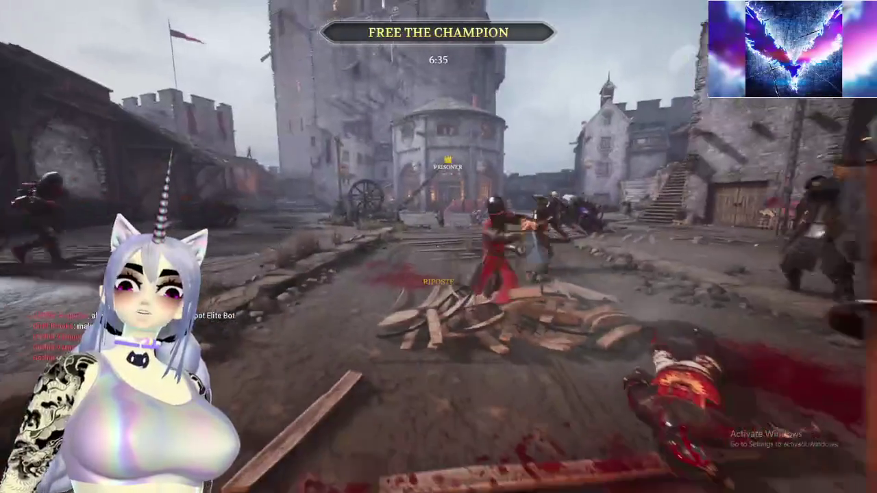
- Fight the courtyard enemies, blocking their polearm attacks and striking back with repeated swings
{"action": "key", "text": "w"}
{"action": "key", "text": "w"}
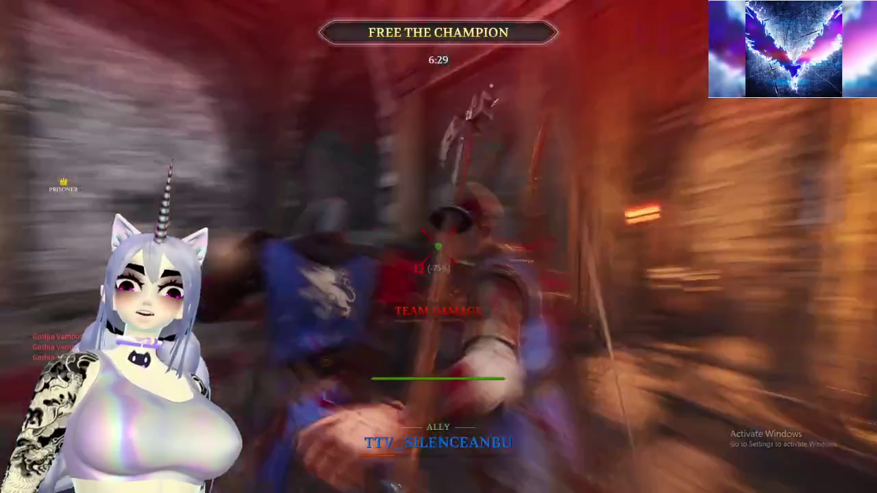
{"action": "right_click", "coordinate": [439, 247]}
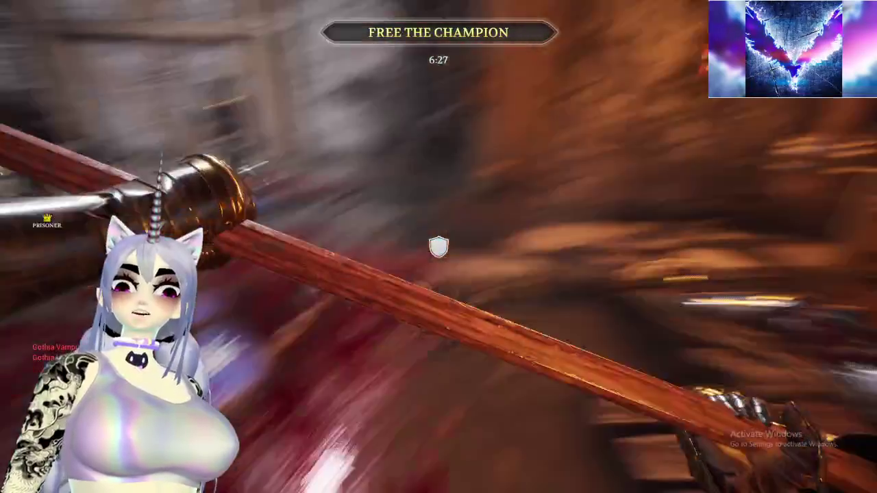
{"action": "left_click", "coordinate": [438, 246]}
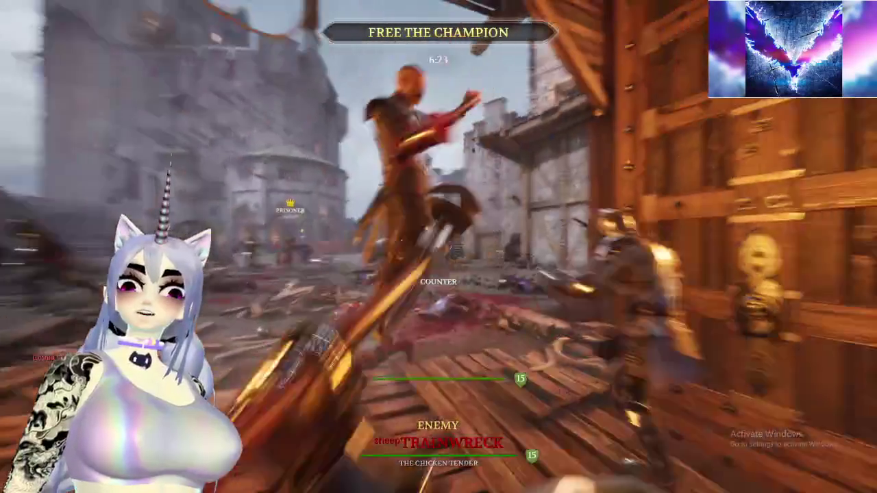
{"action": "left_click", "coordinate": [439, 246]}
{"action": "left_click", "coordinate": [438, 246]}
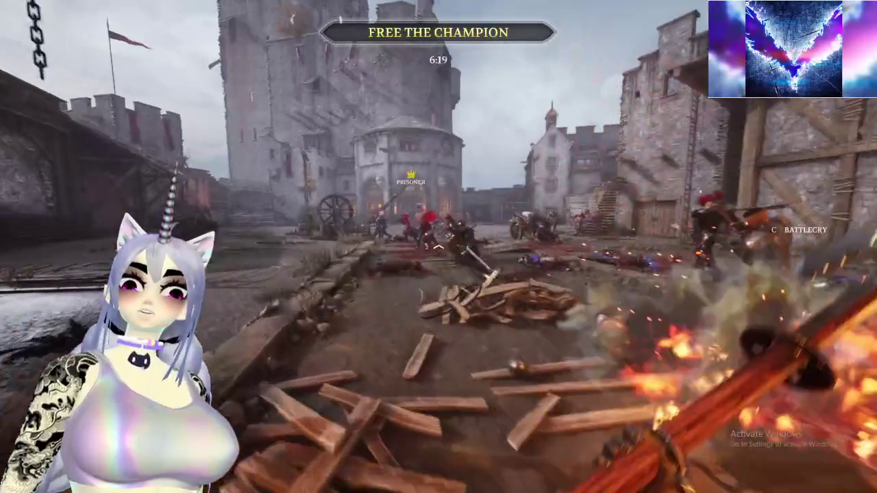
{"action": "left_click", "coordinate": [439, 246]}
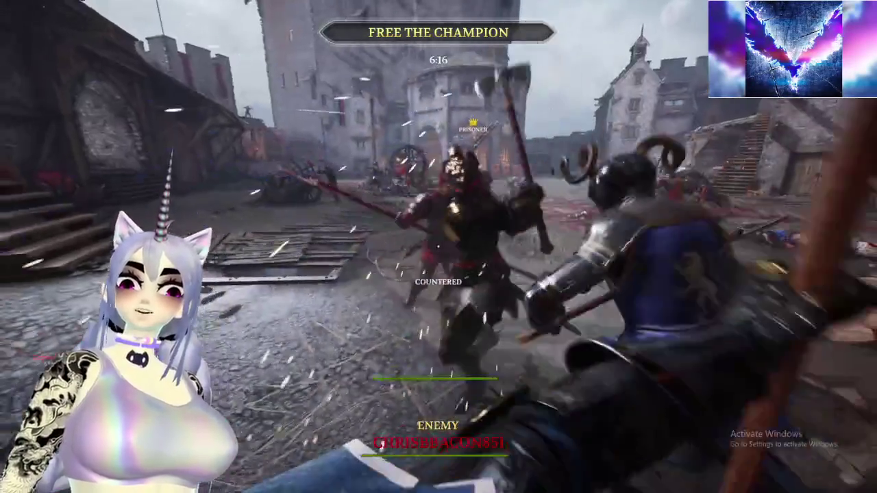
{"action": "right_click", "coordinate": [439, 246]}
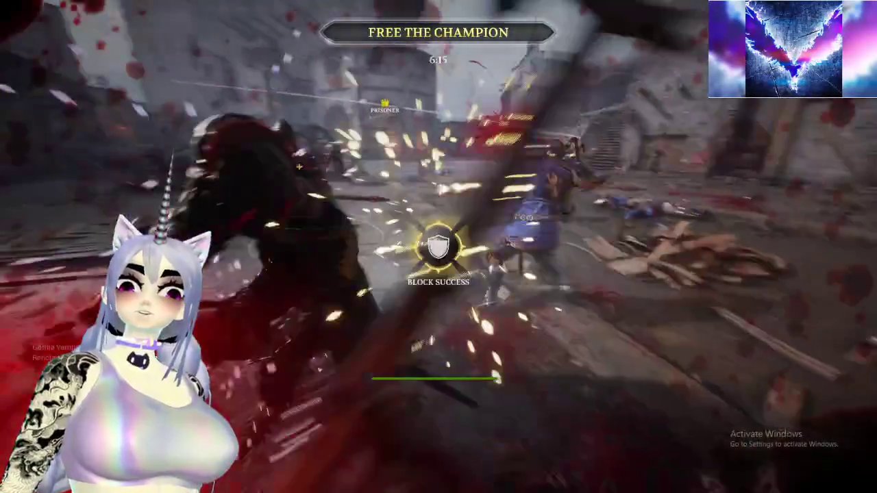
{"action": "left_click", "coordinate": [439, 247]}
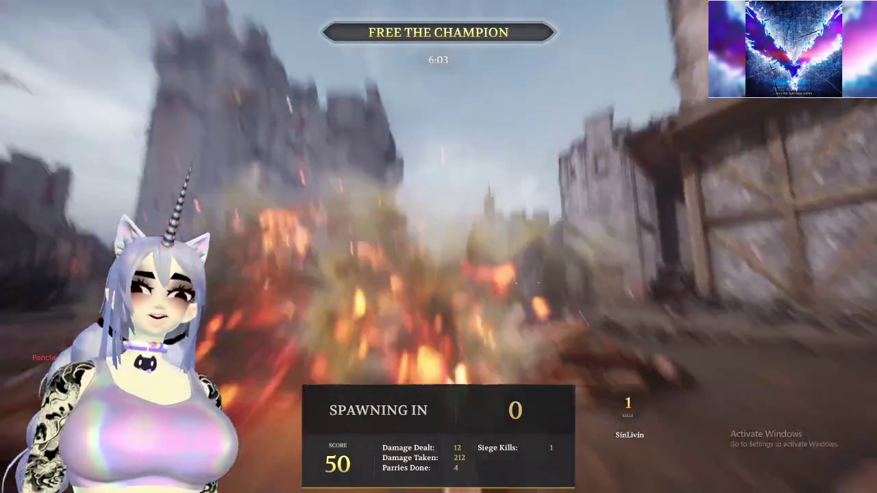
- Push toward the archway and bring up the Escape from Falmire scoreboard
{"action": "key", "text": "w"}
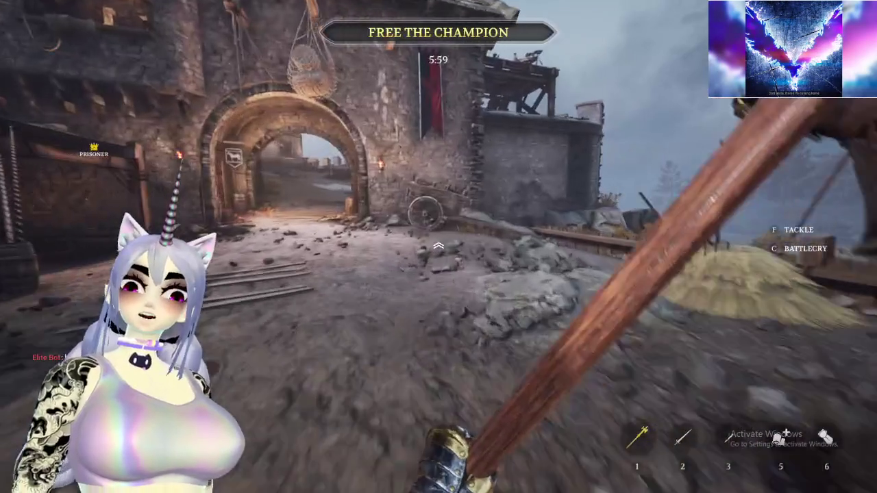
{"action": "key", "text": "Tab"}
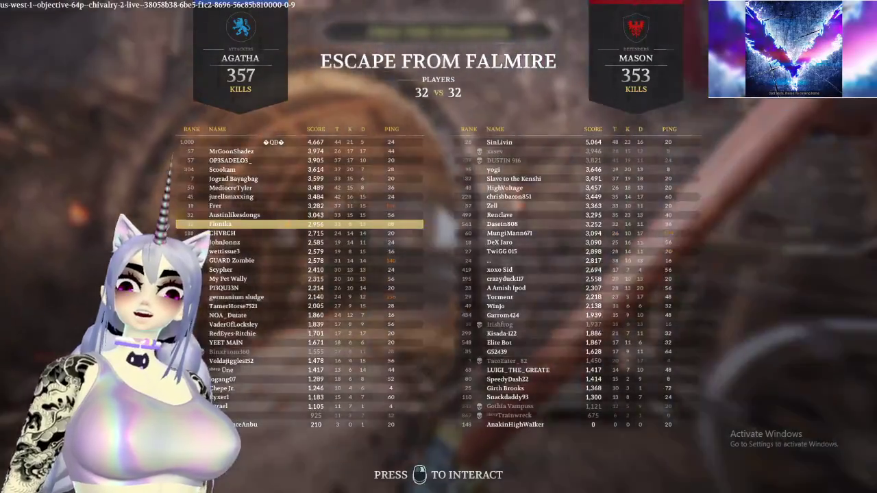
{"action": "key", "text": "w"}
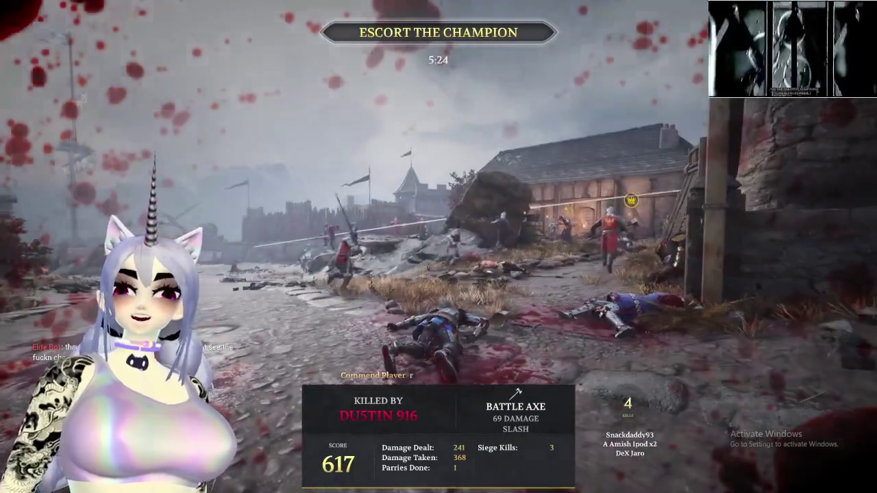
- View the full match scoreboard on the death screen, then close it before respawning
{"action": "key", "text": "Tab"}
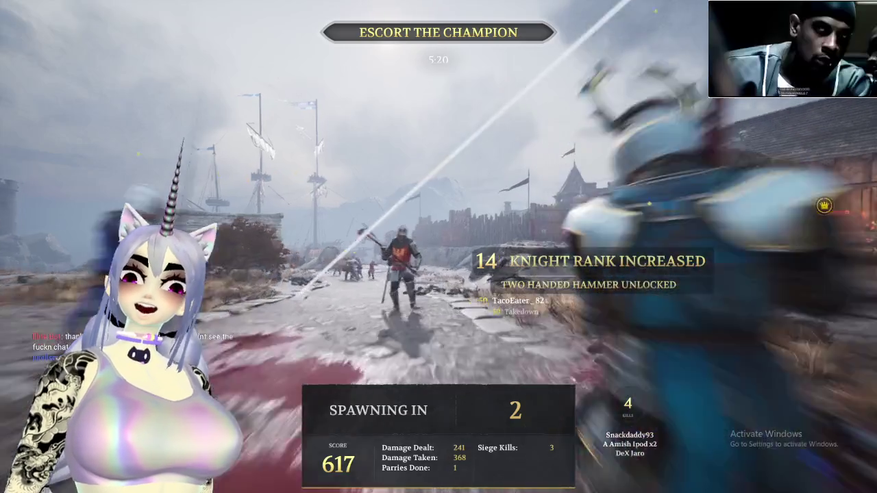
{"action": "key", "text": "Tab"}
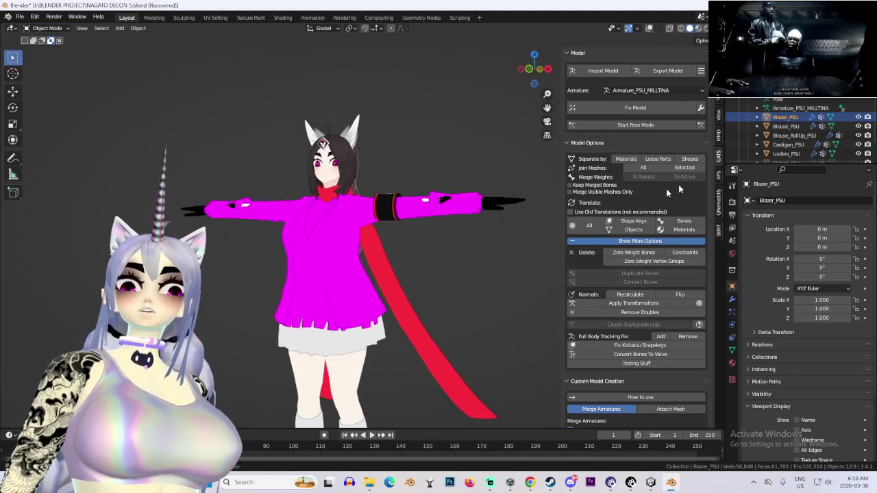
- Delete the pink PSU clothing objects, including Ribbon_Tie_PSU, from the Outliner
{"action": "scroll", "coordinate": [795, 137], "scroll_direction": "down", "scroll_amount": 2}
{"action": "left_click", "coordinate": [792, 144]}
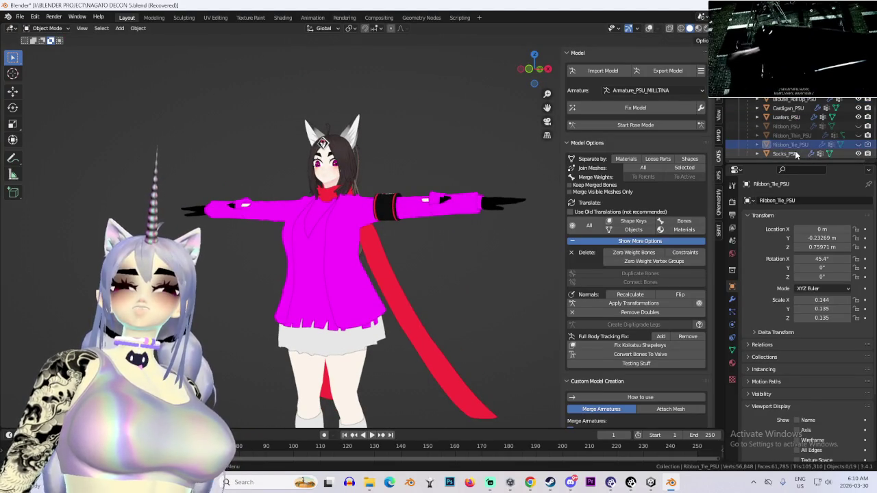
{"action": "right_click", "coordinate": [793, 146]}
{"action": "left_click", "coordinate": [760, 137]}
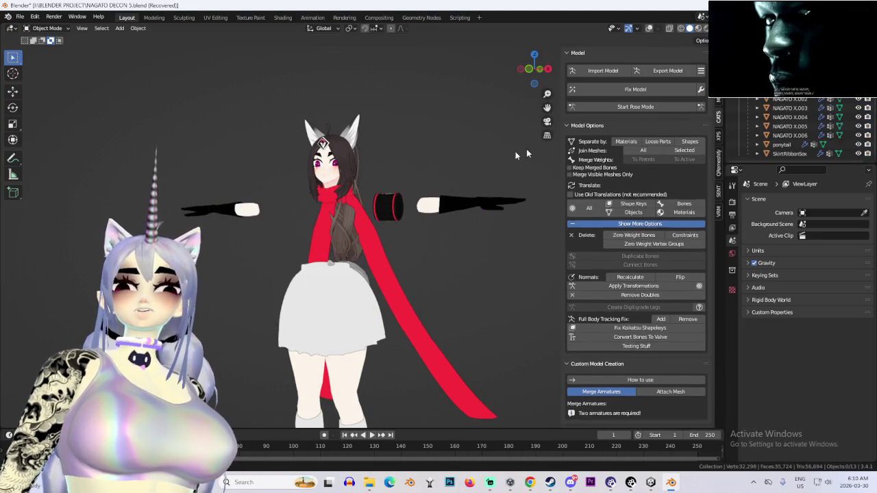
- Unhide the NAGATO mesh and view the model from the front in wireframe
{"action": "scroll", "coordinate": [808, 123], "scroll_direction": "up", "scroll_amount": 2}
{"action": "left_click", "coordinate": [859, 107]}
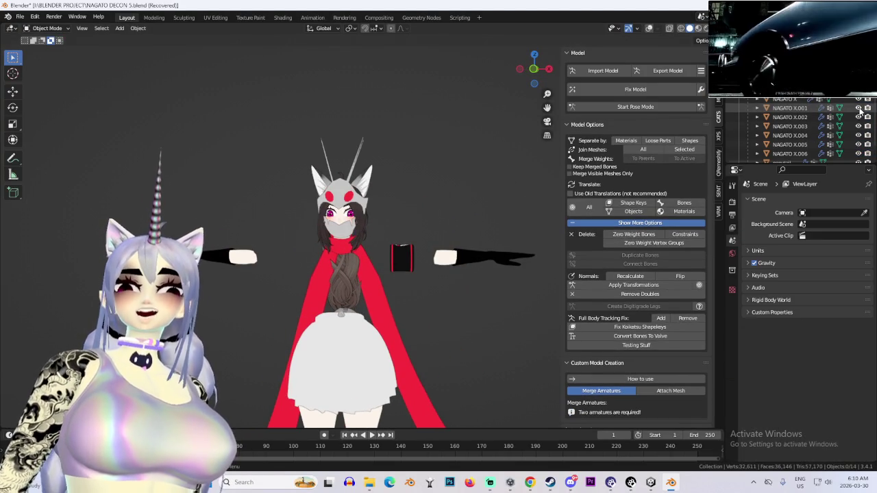
{"action": "left_click", "coordinate": [859, 107]}
{"action": "left_click_drag", "start_coordinate": [384, 226], "coordinate": [313, 215]}
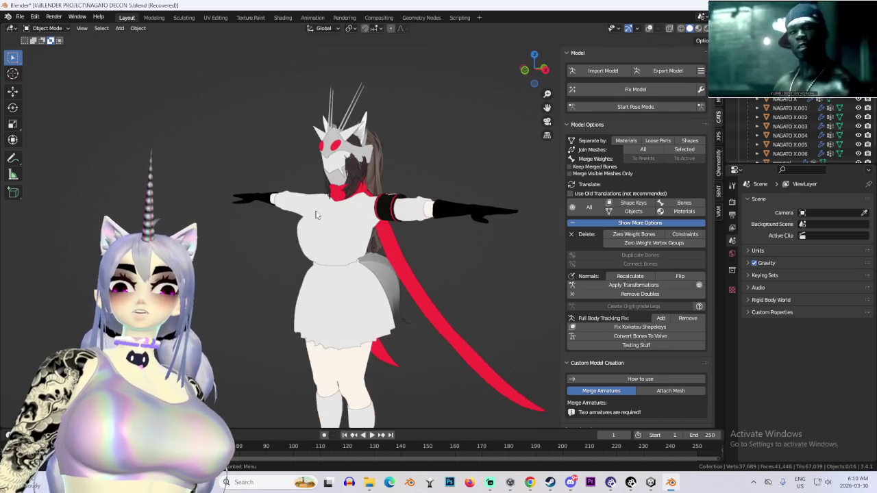
{"action": "key", "text": "KP_1"}
{"action": "left_click", "coordinate": [365, 237]}
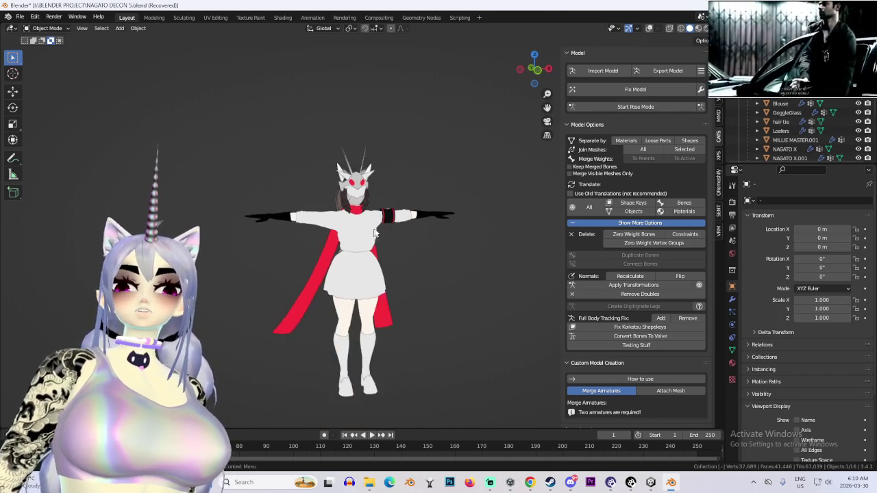
{"action": "scroll", "coordinate": [433, 214], "scroll_direction": "up", "scroll_amount": 8}
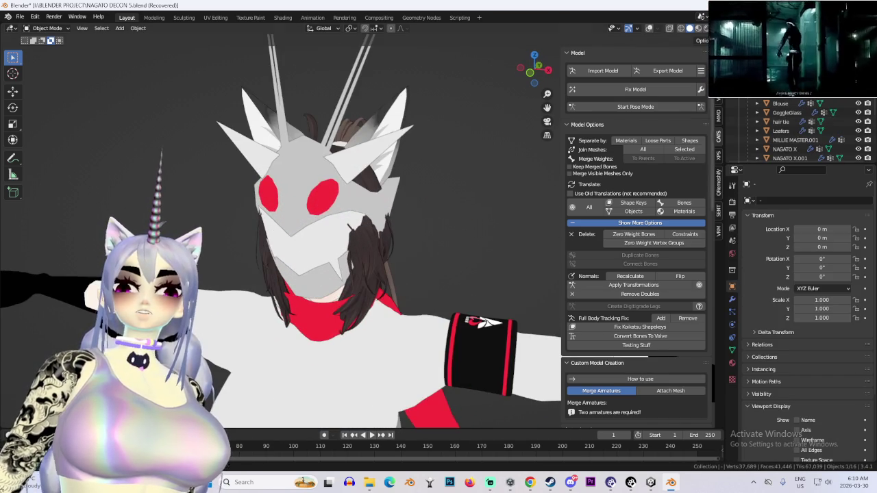
{"action": "key", "text": "shift+z"}
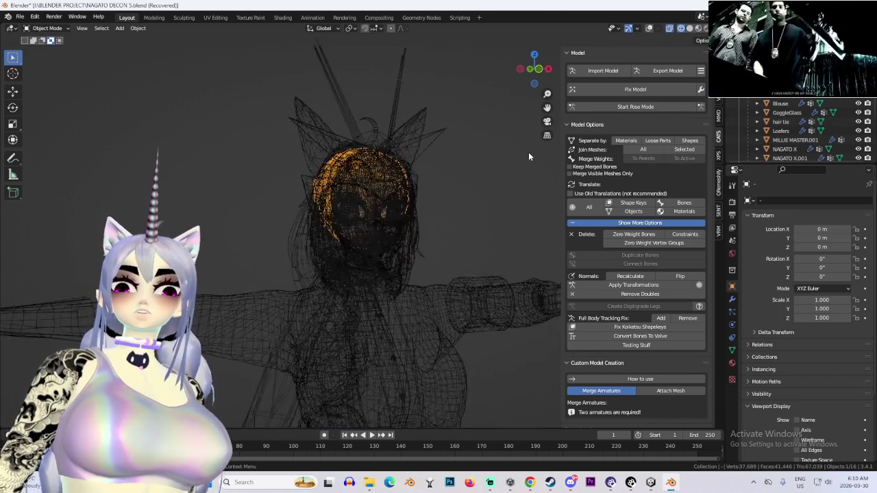
- Inspect the Blouse, GoggleGlass and SkirtRibbonSox meshes, then select everything and join the meshes
{"action": "key", "text": "ctrl+KP_3"}
{"action": "left_click", "coordinate": [783, 98]}
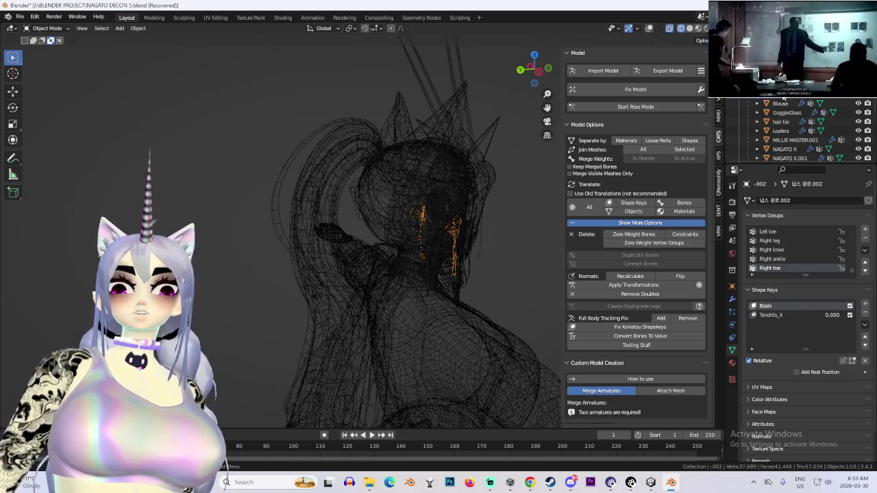
{"action": "left_click", "coordinate": [783, 102]}
{"action": "key", "text": "KP_Decimal"}
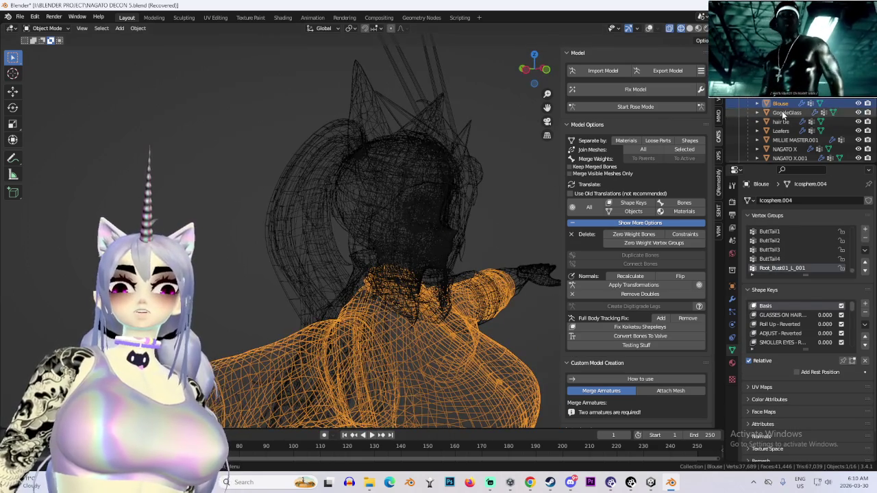
{"action": "left_click", "coordinate": [783, 113]}
{"action": "scroll", "coordinate": [788, 130], "scroll_direction": "down", "scroll_amount": 1}
{"action": "left_click", "coordinate": [793, 153]}
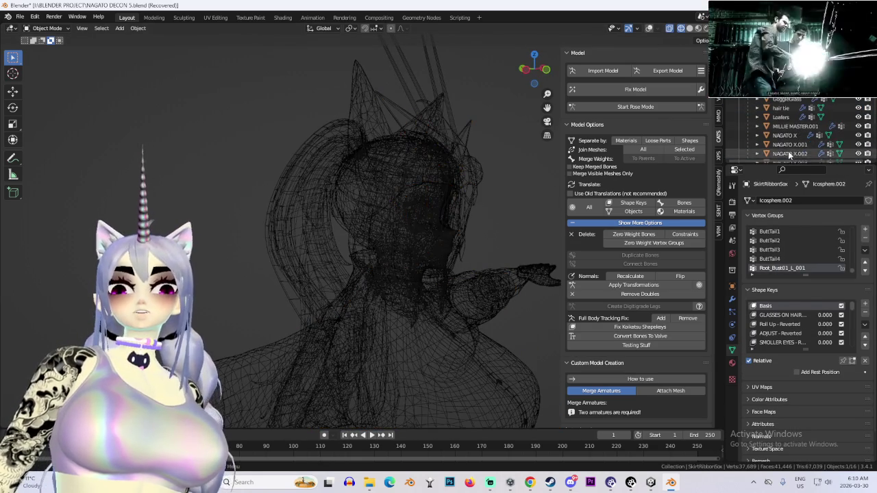
{"action": "scroll", "coordinate": [790, 154], "scroll_direction": "up", "scroll_amount": 1}
{"action": "key", "text": "a"}
{"action": "left_click", "coordinate": [684, 150]}
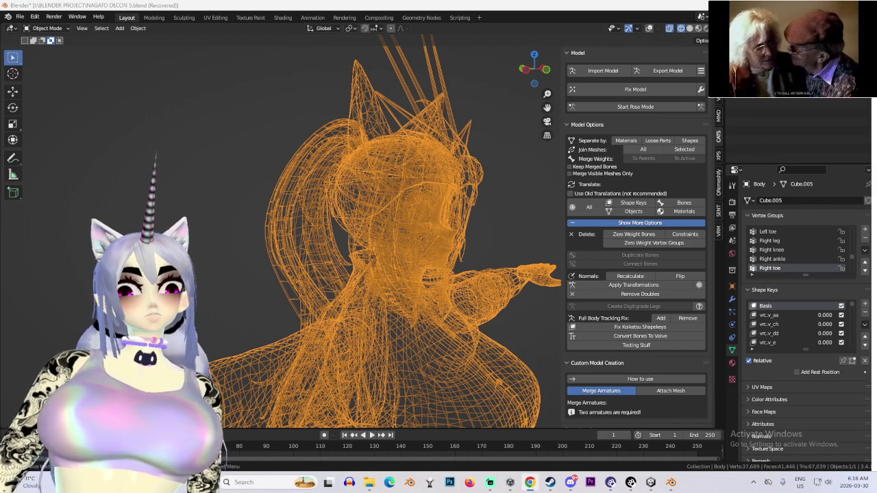
- Show the avatar textured with a wireframe overlay and bring up the Fix Model settings
{"action": "key", "text": "KP_1"}
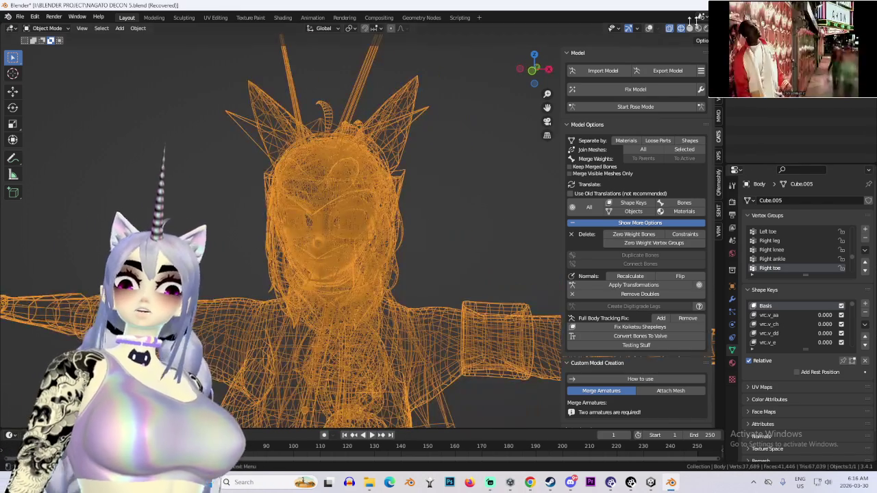
{"action": "left_click", "coordinate": [694, 28]}
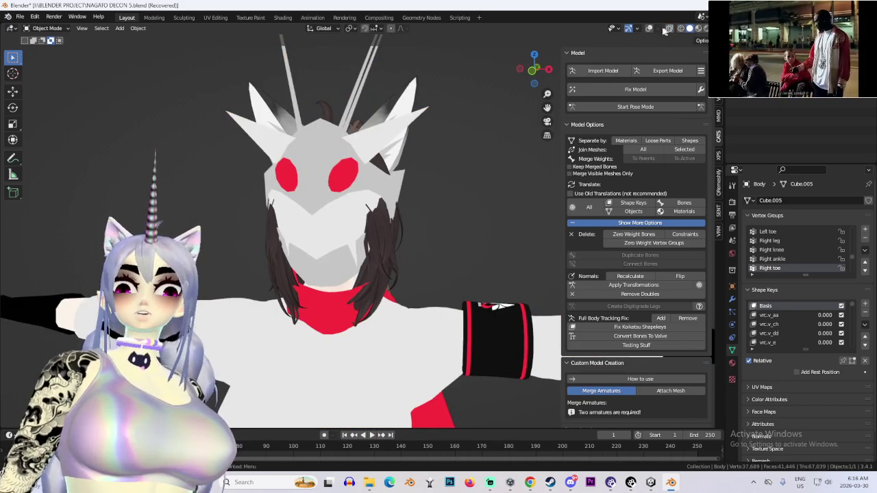
{"action": "left_click", "coordinate": [650, 28]}
{"action": "left_click_drag", "start_coordinate": [333, 203], "coordinate": [411, 195]}
{"action": "left_click", "coordinate": [700, 91]}
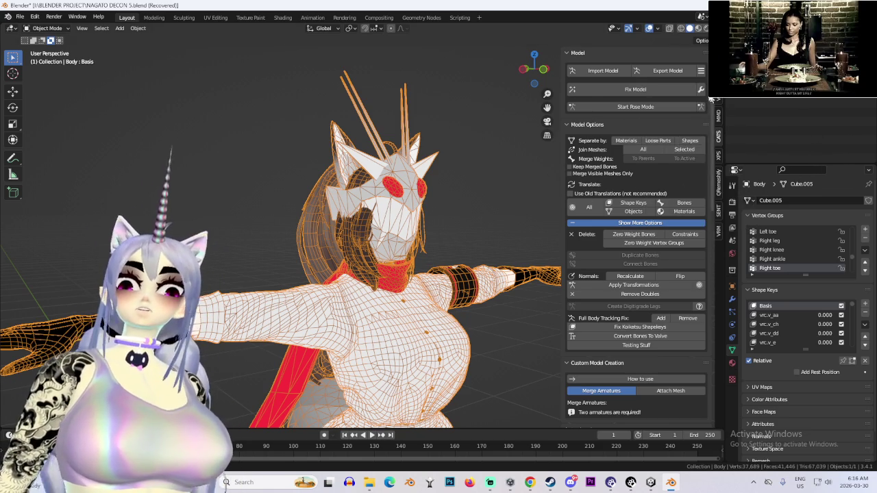
{"action": "left_click", "coordinate": [539, 76]}
- Run Fix Model with Join Meshes and Combine Same Materials, then show the Body's material slots
{"action": "left_click", "coordinate": [699, 89]}
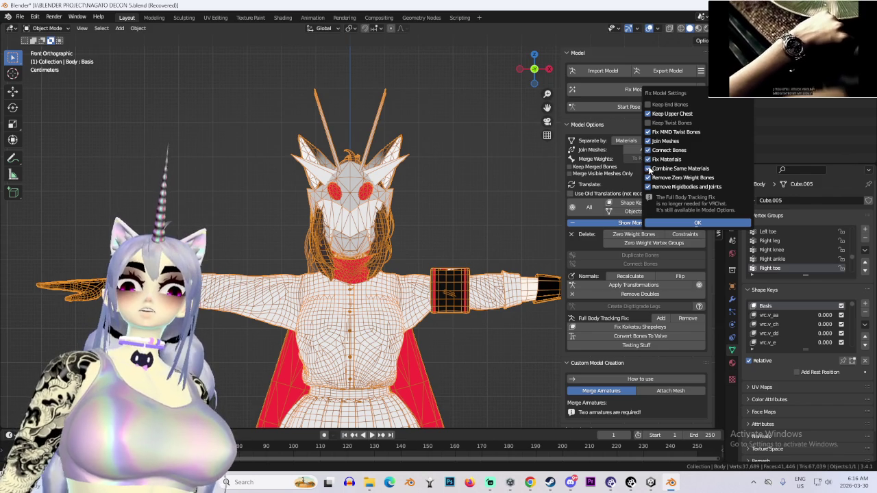
{"action": "left_click", "coordinate": [619, 87]}
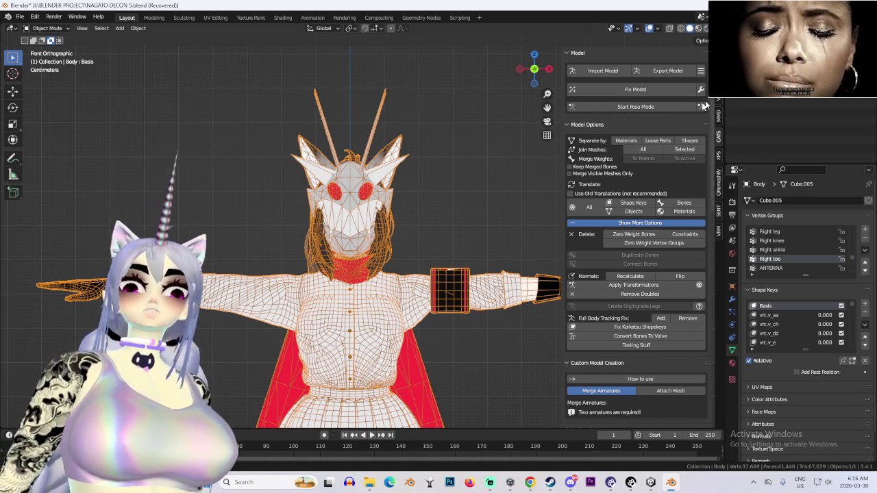
{"action": "left_click", "coordinate": [732, 363]}
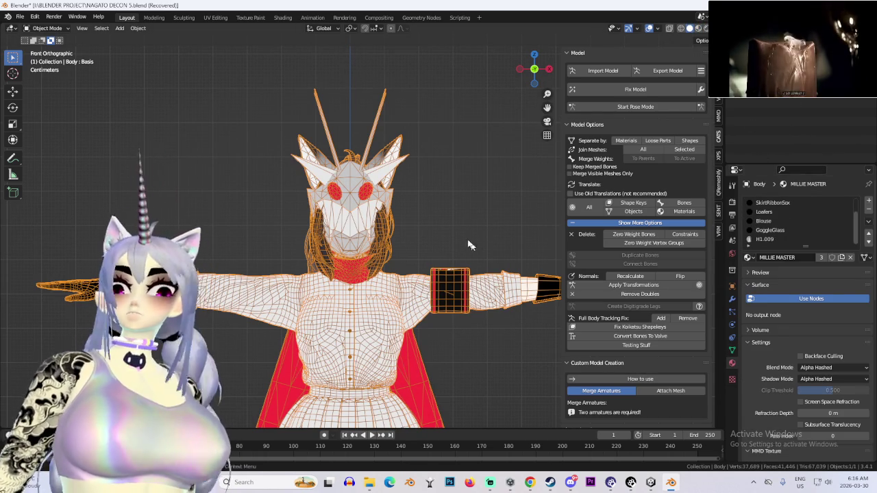
- Hide the wireframe overlay and inspect the dress, skirt, torso and arms
{"action": "left_click", "coordinate": [649, 29]}
{"action": "left_click_drag", "start_coordinate": [479, 259], "coordinate": [428, 257]}
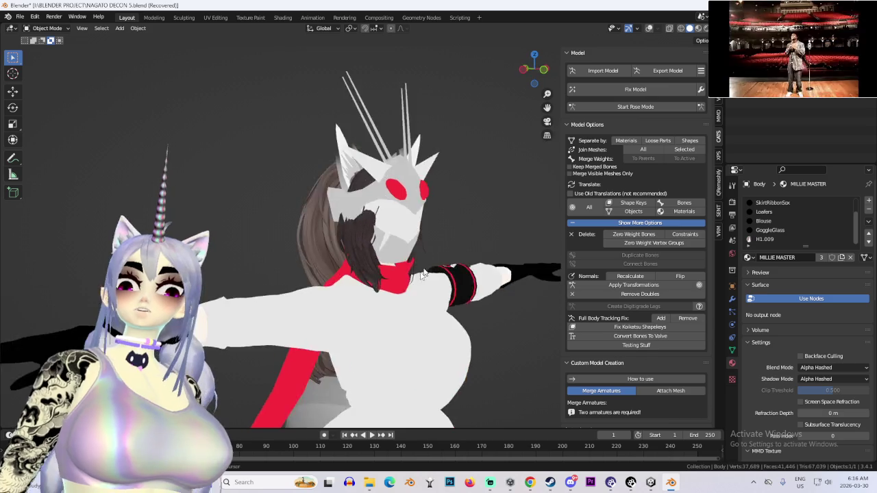
{"action": "scroll", "coordinate": [364, 201], "scroll_direction": "up", "scroll_amount": 5}
{"action": "scroll", "coordinate": [378, 175], "scroll_direction": "down", "scroll_amount": 4}
{"action": "left_click_drag", "start_coordinate": [386, 121], "coordinate": [335, 155]}
{"action": "scroll", "coordinate": [384, 171], "scroll_direction": "up", "scroll_amount": 5}
{"action": "left_click_drag", "start_coordinate": [413, 187], "coordinate": [417, 279]}
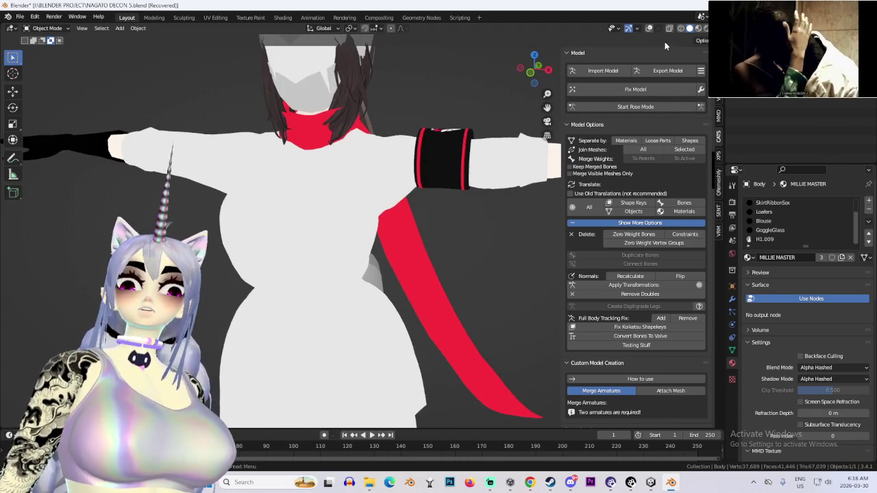
- Re-enable the wireframe overlay with darker grey shading and inspect the head and the red hair ring
{"action": "left_click", "coordinate": [649, 29]}
{"action": "left_click", "coordinate": [657, 28]}
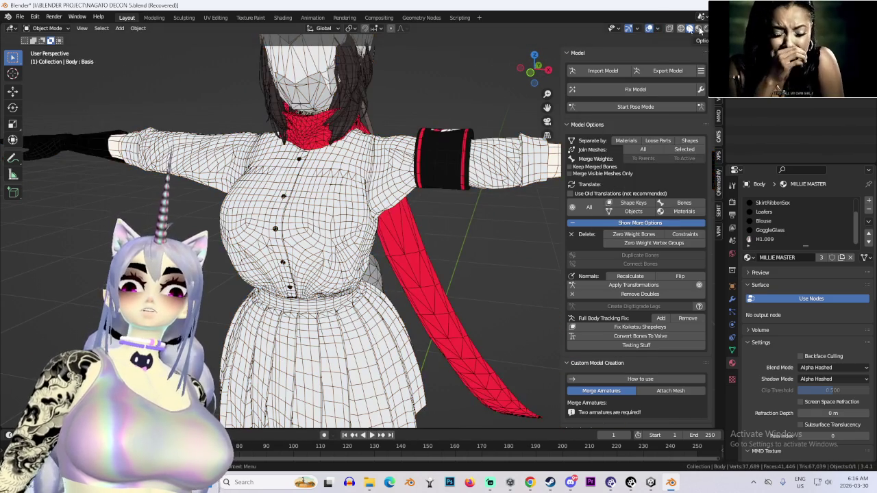
{"action": "left_click", "coordinate": [707, 28]}
{"action": "left_click", "coordinate": [711, 102]}
{"action": "mouse_move", "coordinate": [480, 110]}
{"action": "left_mouse_down"}
{"action": "mouse_move", "coordinate": [435, 141]}
{"action": "mouse_move", "coordinate": [426, 262]}
{"action": "mouse_move", "coordinate": [496, 261]}
{"action": "mouse_move", "coordinate": [420, 261]}
{"action": "mouse_move", "coordinate": [372, 245]}
{"action": "mouse_move", "coordinate": [444, 218]}
{"action": "mouse_move", "coordinate": [372, 263]}
{"action": "mouse_move", "coordinate": [414, 239]}
{"action": "mouse_move", "coordinate": [284, 237]}
{"action": "left_mouse_up"}
{"action": "scroll", "coordinate": [411, 257], "scroll_direction": "down", "scroll_amount": 3}
{"action": "scroll", "coordinate": [361, 275], "scroll_direction": "up", "scroll_amount": 3}
{"action": "scroll", "coordinate": [350, 260], "scroll_direction": "up", "scroll_amount": 5}
{"action": "scroll", "coordinate": [358, 190], "scroll_direction": "up", "scroll_amount": 5}
{"action": "left_click_drag", "start_coordinate": [352, 192], "coordinate": [306, 173]}
{"action": "scroll", "coordinate": [295, 195], "scroll_direction": "down", "scroll_amount": 6}
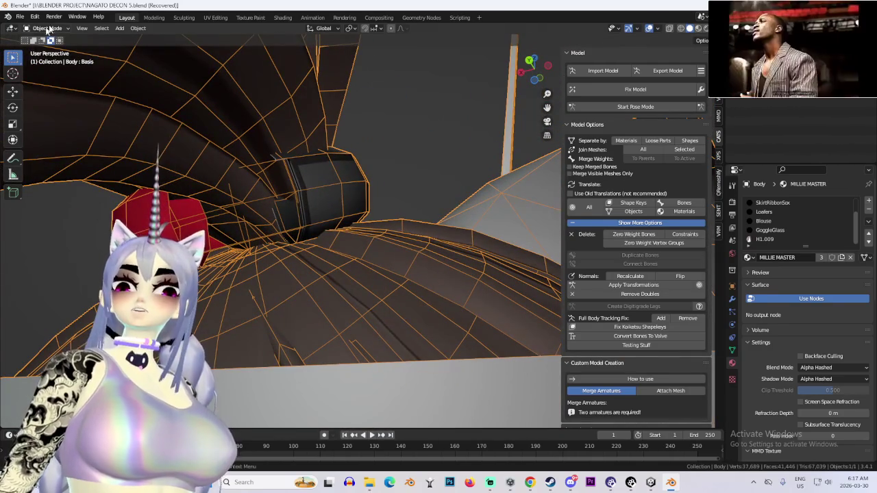
- Put the Body mesh in Edit Mode, separate it by materials, and select the resulting NAGATO X object
{"action": "left_click", "coordinate": [45, 28]}
{"action": "left_click", "coordinate": [48, 49]}
{"action": "scroll", "coordinate": [425, 267], "scroll_direction": "up", "scroll_amount": 5}
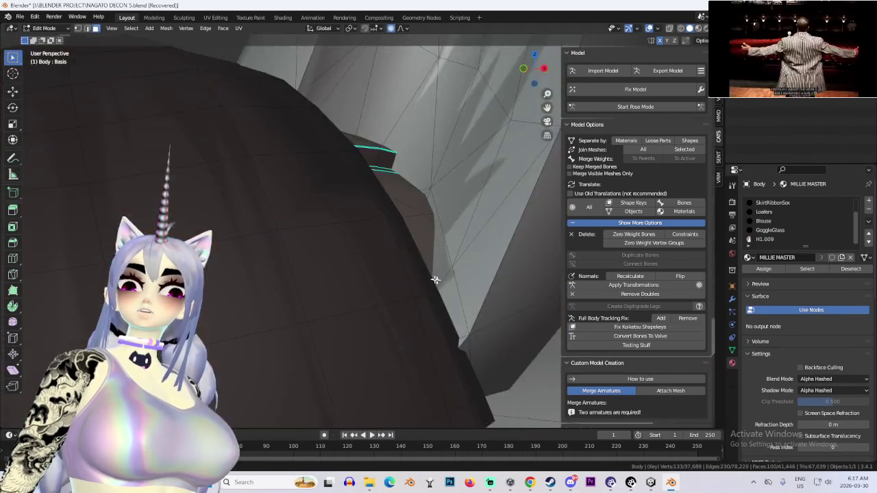
{"action": "scroll", "coordinate": [446, 282], "scroll_direction": "down", "scroll_amount": 5}
{"action": "mouse_move", "coordinate": [439, 274]}
{"action": "left_mouse_down"}
{"action": "mouse_move", "coordinate": [378, 231]}
{"action": "mouse_move", "coordinate": [419, 218]}
{"action": "left_mouse_up"}
{"action": "scroll", "coordinate": [380, 219], "scroll_direction": "down", "scroll_amount": 3}
{"action": "left_click_drag", "start_coordinate": [353, 200], "coordinate": [425, 206]}
{"action": "scroll", "coordinate": [366, 205], "scroll_direction": "up", "scroll_amount": 3}
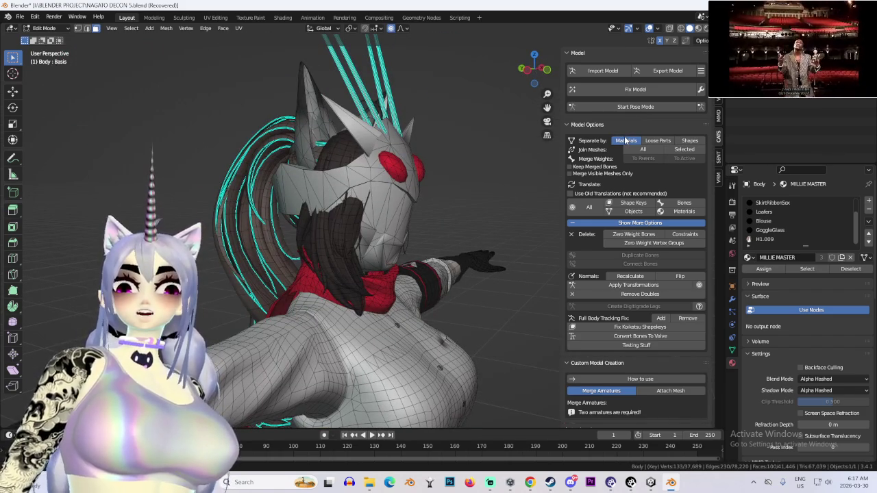
{"action": "left_click", "coordinate": [626, 140]}
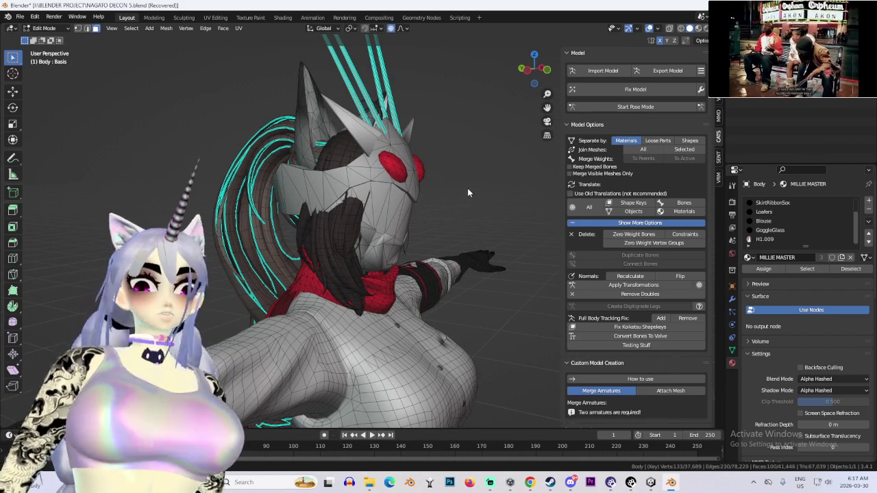
{"action": "left_click", "coordinate": [785, 130]}
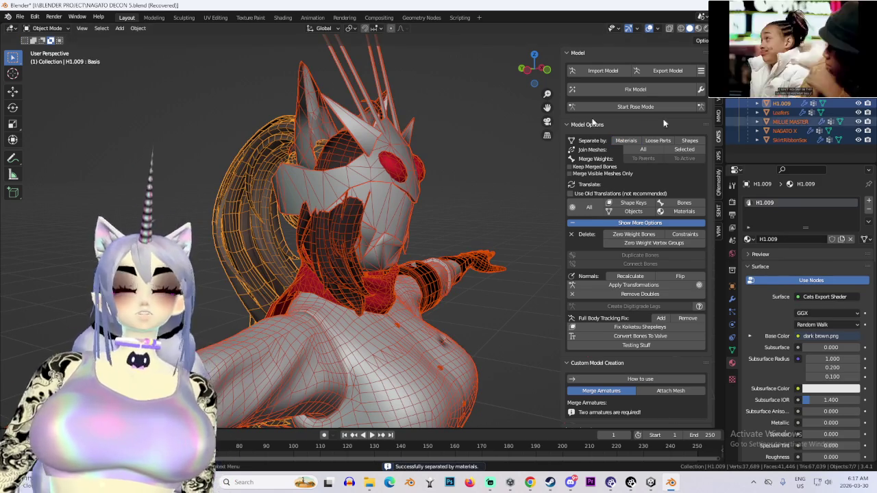
{"action": "mouse_move", "coordinate": [226, 156]}
{"action": "left_mouse_down"}
{"action": "mouse_move", "coordinate": [394, 164]}
{"action": "mouse_move", "coordinate": [466, 150]}
{"action": "left_mouse_up"}
{"action": "left_click", "coordinate": [395, 160]}
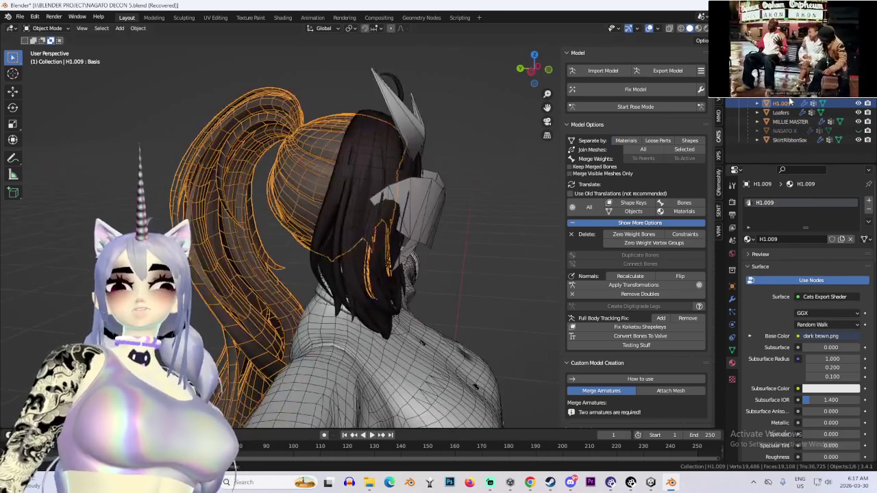
{"action": "left_click", "coordinate": [859, 130]}
{"action": "left_click", "coordinate": [784, 130]}
{"action": "mouse_move", "coordinate": [274, 123]}
{"action": "left_mouse_down"}
{"action": "mouse_move", "coordinate": [329, 121]}
{"action": "mouse_move", "coordinate": [377, 147]}
{"action": "mouse_move", "coordinate": [342, 55]}
{"action": "mouse_move", "coordinate": [414, 94]}
{"action": "mouse_move", "coordinate": [384, 137]}
{"action": "left_mouse_up"}
{"action": "scroll", "coordinate": [370, 157], "scroll_direction": "down", "scroll_amount": 3}
{"action": "left_click", "coordinate": [350, 168]}
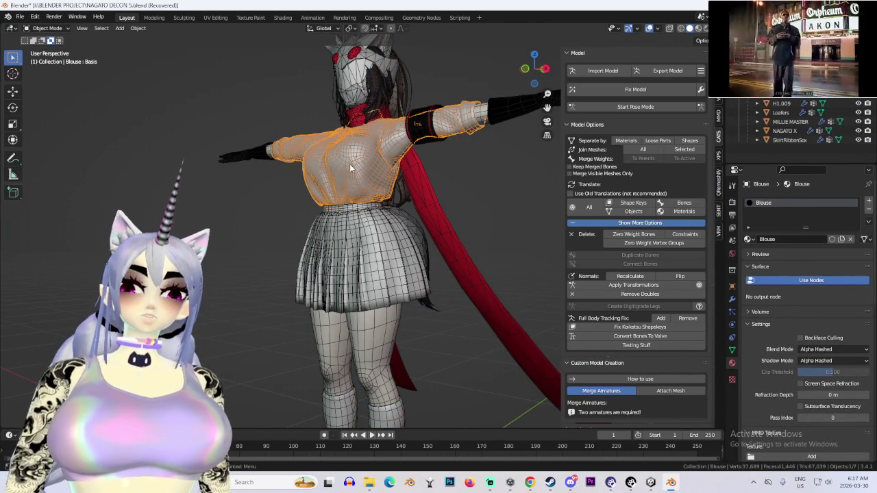
{"action": "scroll", "coordinate": [350, 168], "scroll_direction": "down", "scroll_amount": 3}
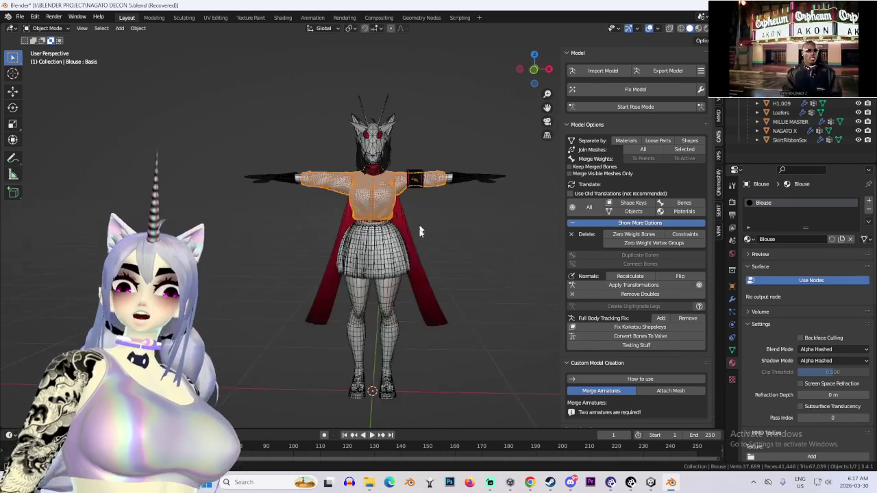
{"action": "left_click_drag", "start_coordinate": [398, 274], "coordinate": [409, 212]}
{"action": "scroll", "coordinate": [408, 213], "scroll_direction": "up", "scroll_amount": 3}
{"action": "scroll", "coordinate": [408, 212], "scroll_direction": "up", "scroll_amount": 10}
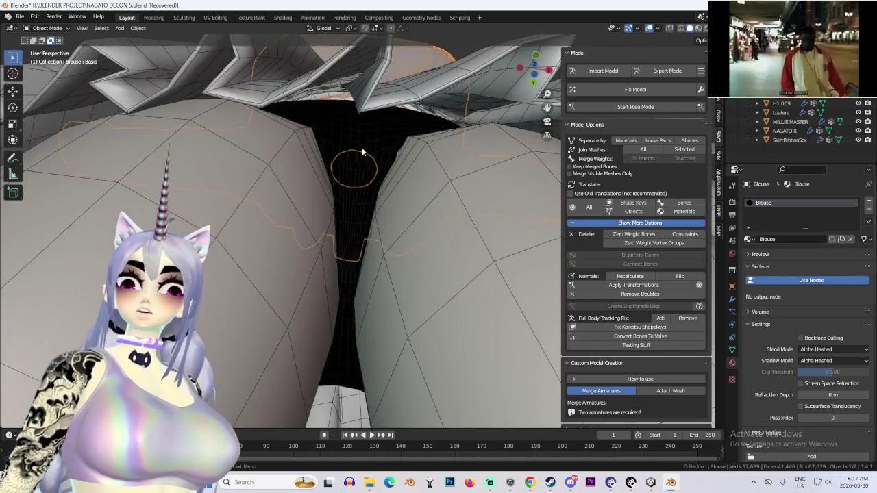
{"action": "scroll", "coordinate": [365, 152], "scroll_direction": "down", "scroll_amount": 5}
{"action": "left_click_drag", "start_coordinate": [366, 152], "coordinate": [428, 205]}
{"action": "scroll", "coordinate": [404, 185], "scroll_direction": "up", "scroll_amount": 3}
{"action": "left_click", "coordinate": [428, 204]}
{"action": "scroll", "coordinate": [428, 205], "scroll_direction": "down", "scroll_amount": 3}
{"action": "scroll", "coordinate": [425, 254], "scroll_direction": "up", "scroll_amount": 5}
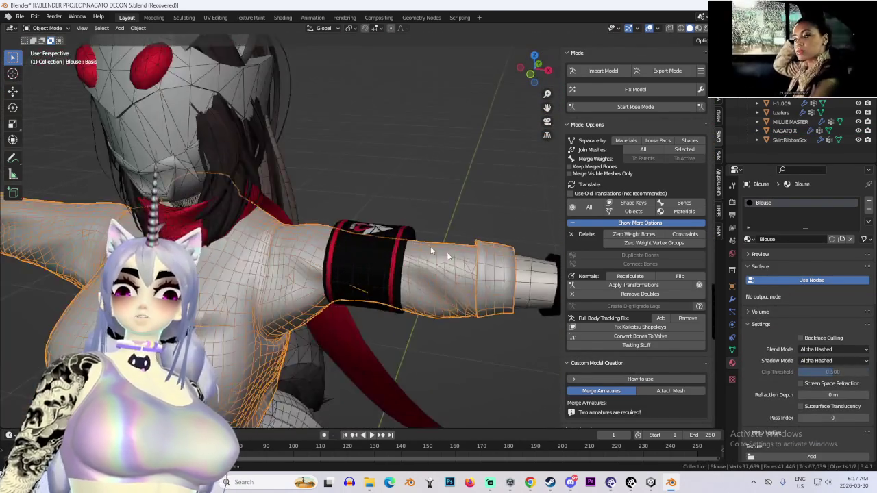
{"action": "scroll", "coordinate": [425, 254], "scroll_direction": "down", "scroll_amount": 3}
{"action": "left_click_drag", "start_coordinate": [505, 284], "coordinate": [264, 185]}
{"action": "scroll", "coordinate": [335, 215], "scroll_direction": "up", "scroll_amount": 2}
{"action": "left_click_drag", "start_coordinate": [334, 215], "coordinate": [311, 198]}
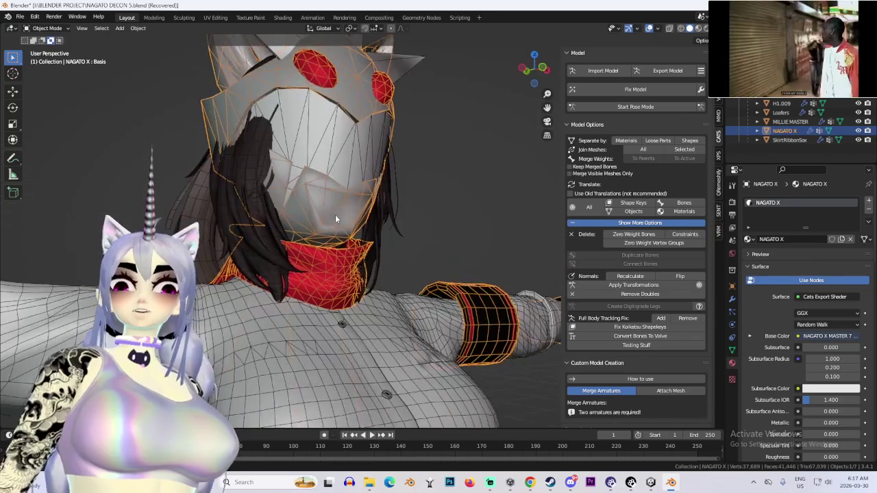
{"action": "left_click", "coordinate": [858, 130]}
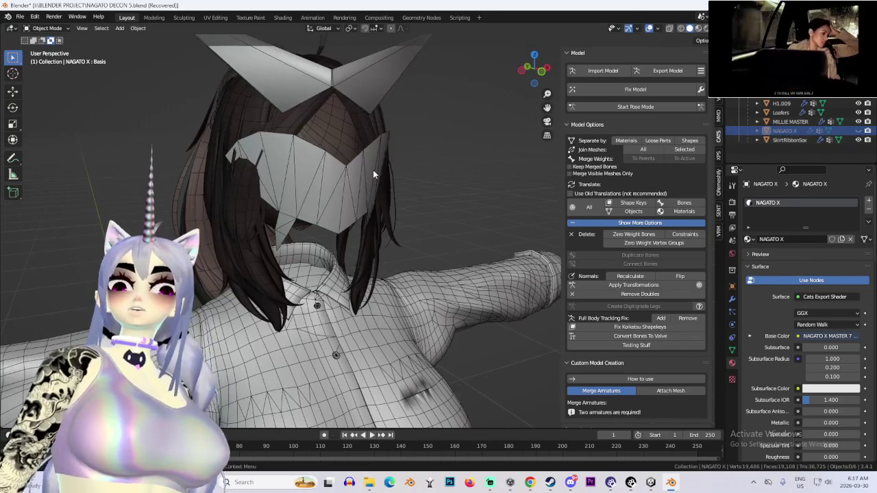
{"action": "left_click", "coordinate": [373, 169]}
{"action": "left_click", "coordinate": [859, 130]}
{"action": "left_click", "coordinate": [680, 29]}
{"action": "mouse_move", "coordinate": [349, 129]}
{"action": "left_mouse_down"}
{"action": "mouse_move", "coordinate": [402, 133]}
{"action": "mouse_move", "coordinate": [363, 119]}
{"action": "mouse_move", "coordinate": [384, 131]}
{"action": "mouse_move", "coordinate": [387, 175]}
{"action": "mouse_move", "coordinate": [320, 168]}
{"action": "left_mouse_up"}
{"action": "left_click", "coordinate": [363, 119]}
{"action": "left_click", "coordinate": [383, 131]}
{"action": "scroll", "coordinate": [321, 168], "scroll_direction": "up", "scroll_amount": 3}
{"action": "key", "text": "shift+z"}
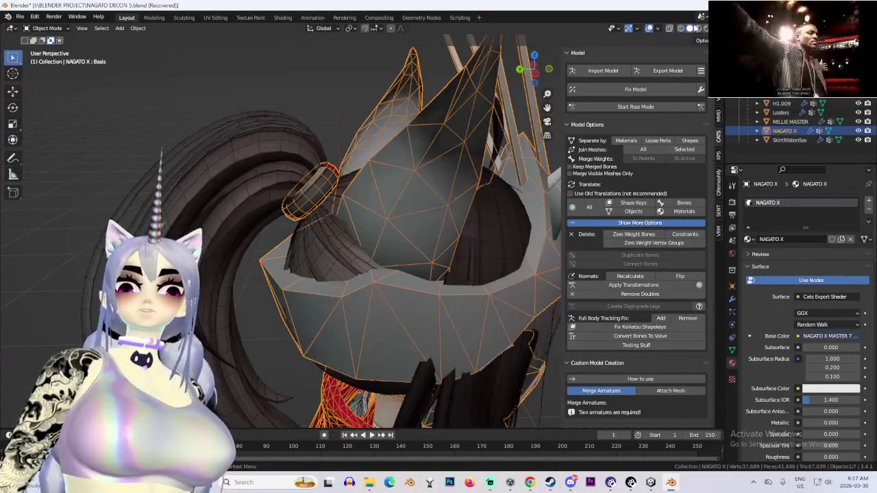
{"action": "left_click", "coordinate": [302, 173]}
{"action": "left_click", "coordinate": [47, 28]}
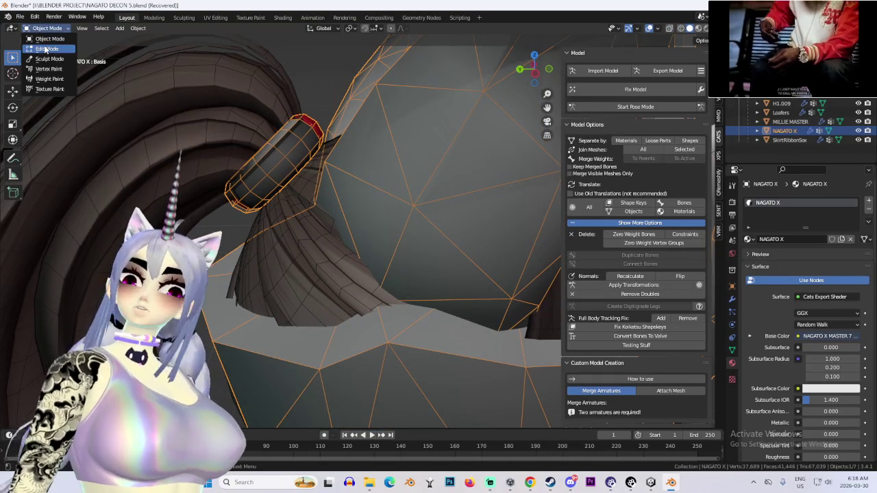
- Enter Edit Mode on NAGATO X, select the hair tie faces, and go to UV Editing
{"action": "left_click", "coordinate": [44, 49]}
{"action": "left_click", "coordinate": [294, 149]}
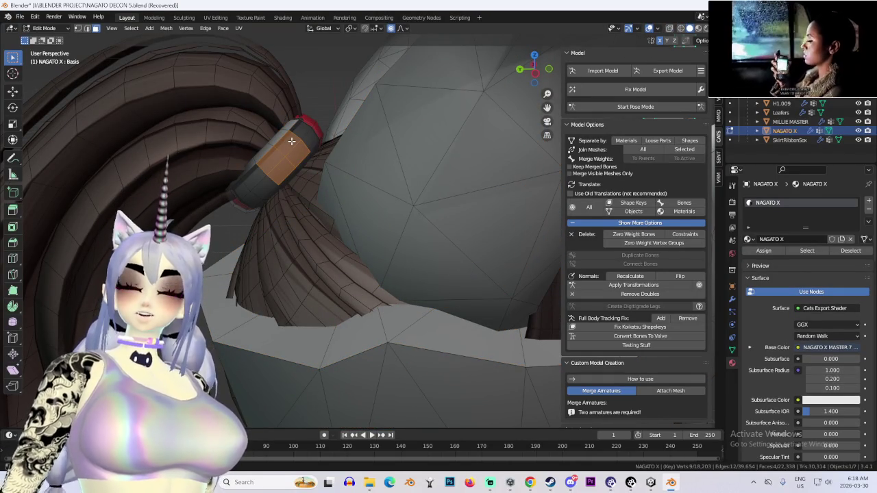
{"action": "scroll", "coordinate": [291, 141], "scroll_direction": "down", "scroll_amount": 5}
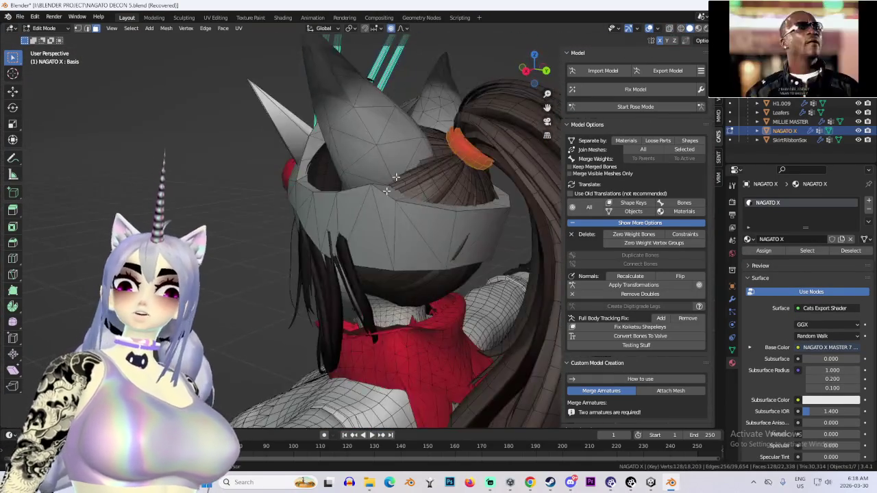
{"action": "mouse_move", "coordinate": [396, 176]}
{"action": "left_mouse_down"}
{"action": "mouse_move", "coordinate": [431, 250]}
{"action": "mouse_move", "coordinate": [412, 226]}
{"action": "mouse_move", "coordinate": [388, 235]}
{"action": "mouse_move", "coordinate": [420, 194]}
{"action": "mouse_move", "coordinate": [454, 210]}
{"action": "mouse_move", "coordinate": [250, 104]}
{"action": "left_mouse_up"}
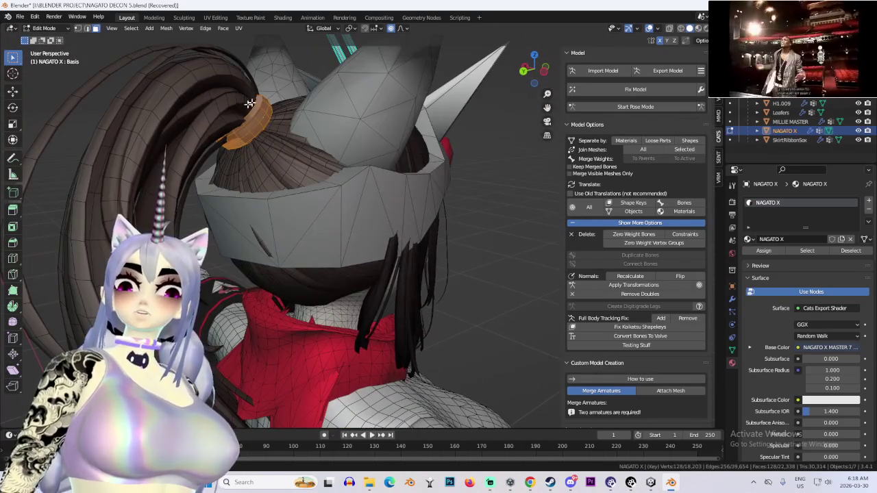
{"action": "left_click", "coordinate": [215, 18]}
- Move the hair tie's selected UVs sideways across the helmet texture atlas
{"action": "scroll", "coordinate": [246, 293], "scroll_direction": "up", "scroll_amount": 4}
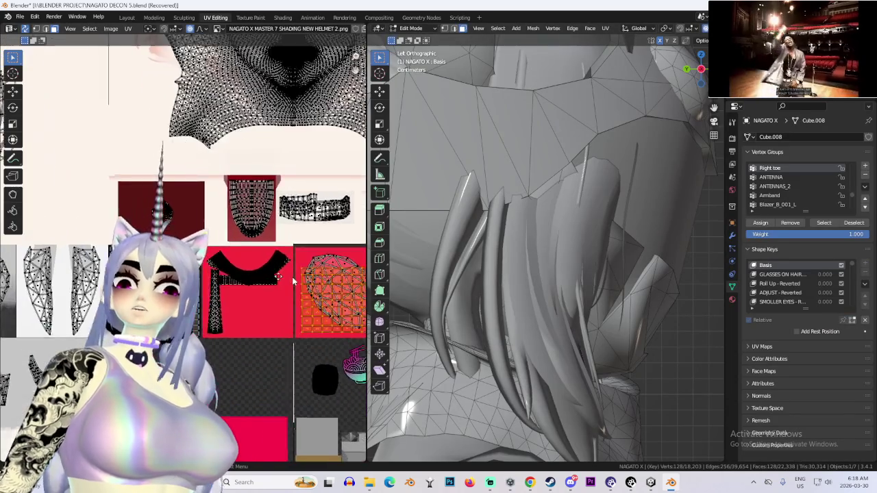
{"action": "scroll", "coordinate": [265, 286], "scroll_direction": "down", "scroll_amount": 4}
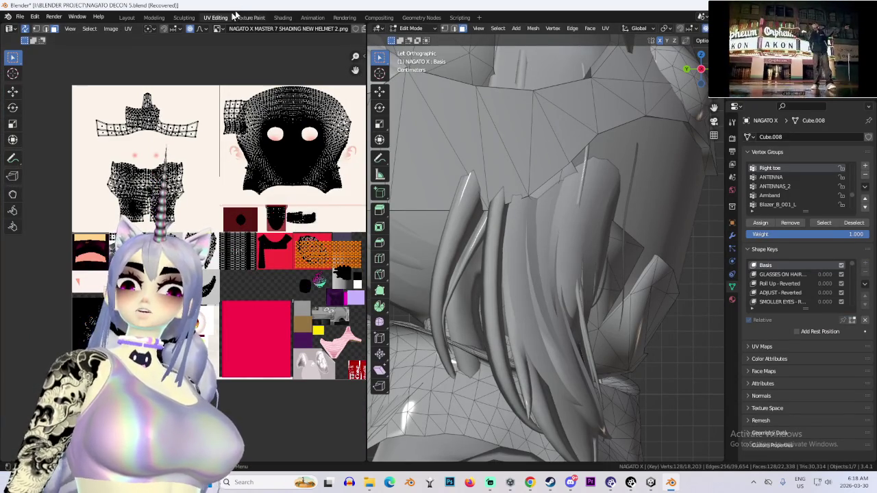
{"action": "scroll", "coordinate": [206, 219], "scroll_direction": "up", "scroll_amount": 2}
{"action": "key", "text": "g"}
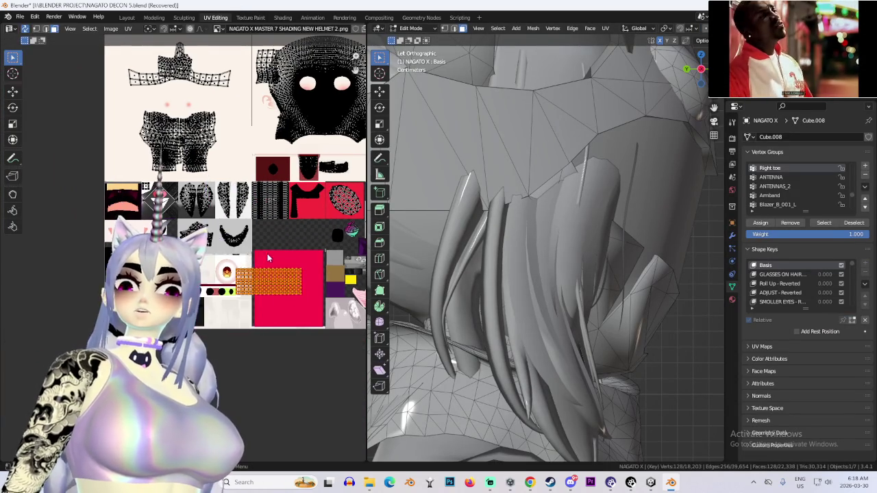
{"action": "key", "text": "Escape"}
- Select the NAGATO X helmet in the viewport and switch to the Unity project
{"action": "scroll", "coordinate": [249, 299], "scroll_direction": "up", "scroll_amount": 2}
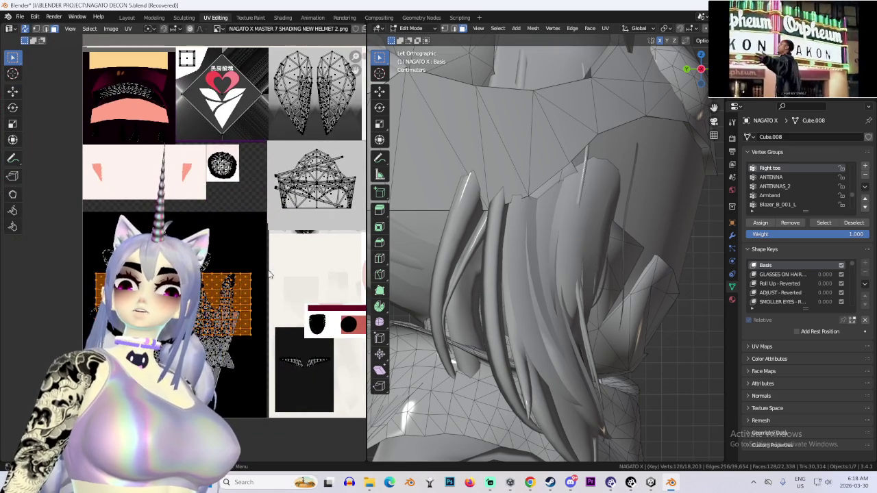
{"action": "scroll", "coordinate": [217, 261], "scroll_direction": "down", "scroll_amount": 2}
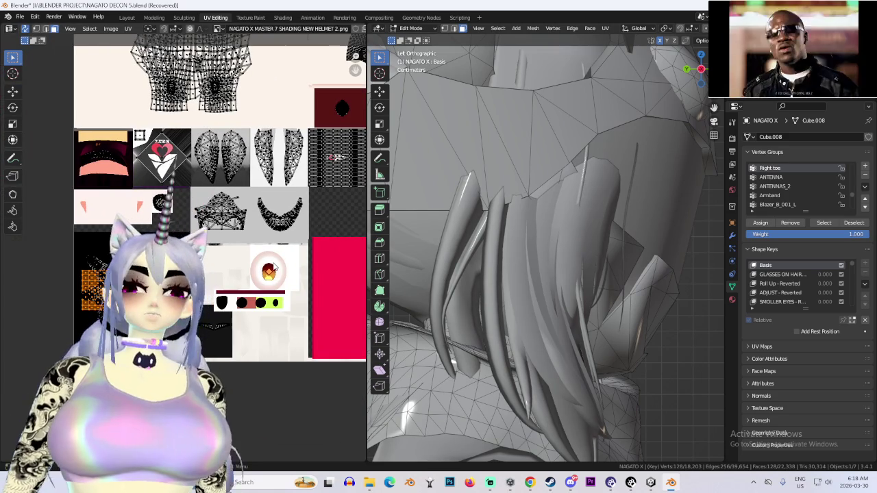
{"action": "scroll", "coordinate": [279, 135], "scroll_direction": "down", "scroll_amount": 3}
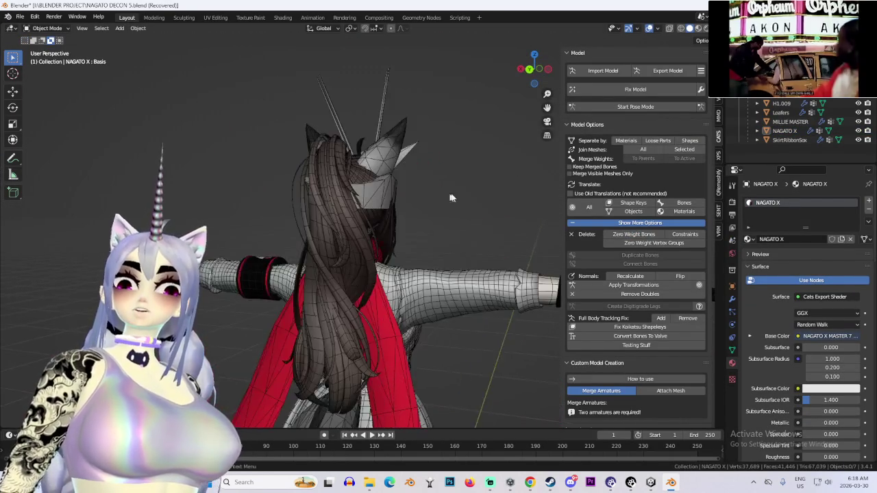
{"action": "left_click", "coordinate": [374, 198]}
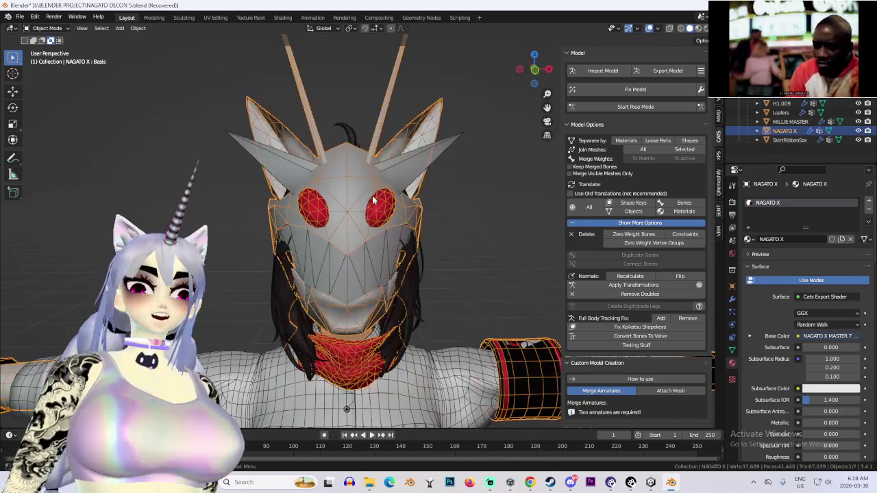
{"action": "key", "text": "alt+Tab"}
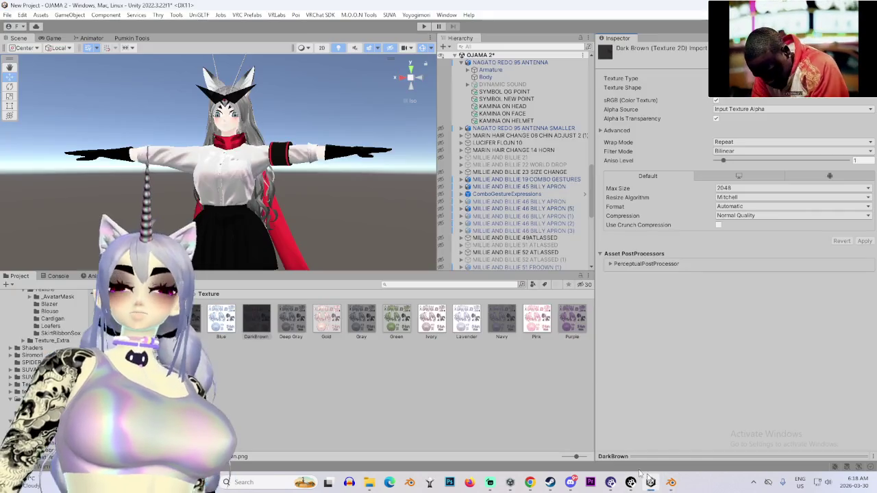
{"action": "scroll", "coordinate": [249, 199], "scroll_direction": "down", "scroll_amount": 3}
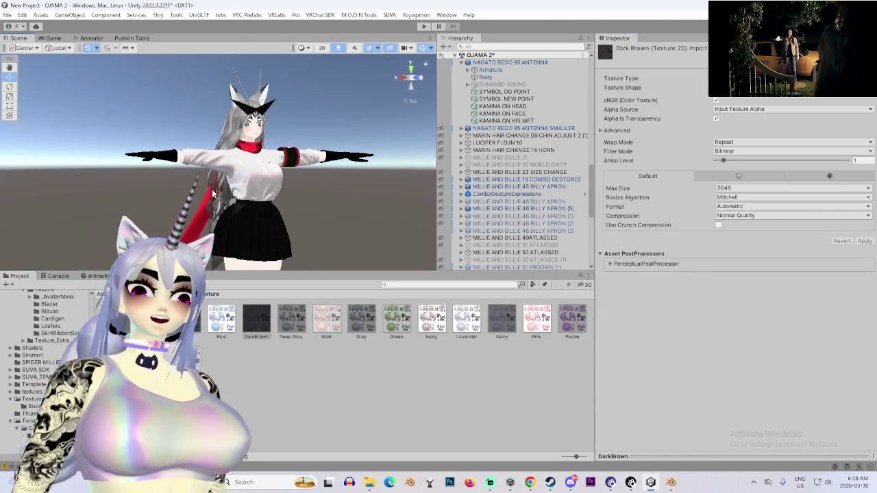
{"action": "scroll", "coordinate": [214, 194], "scroll_direction": "up", "scroll_amount": 5}
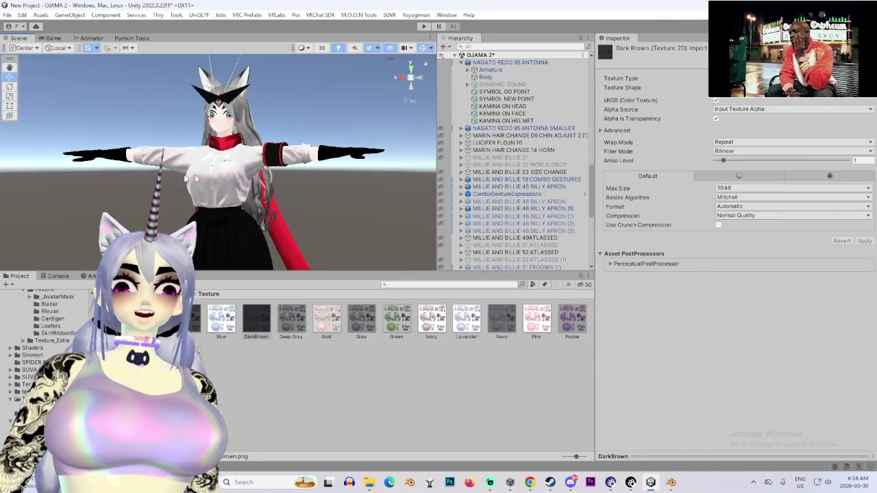
{"action": "scroll", "coordinate": [216, 190], "scroll_direction": "up", "scroll_amount": 3}
{"action": "left_click_drag", "start_coordinate": [219, 229], "coordinate": [342, 233]}
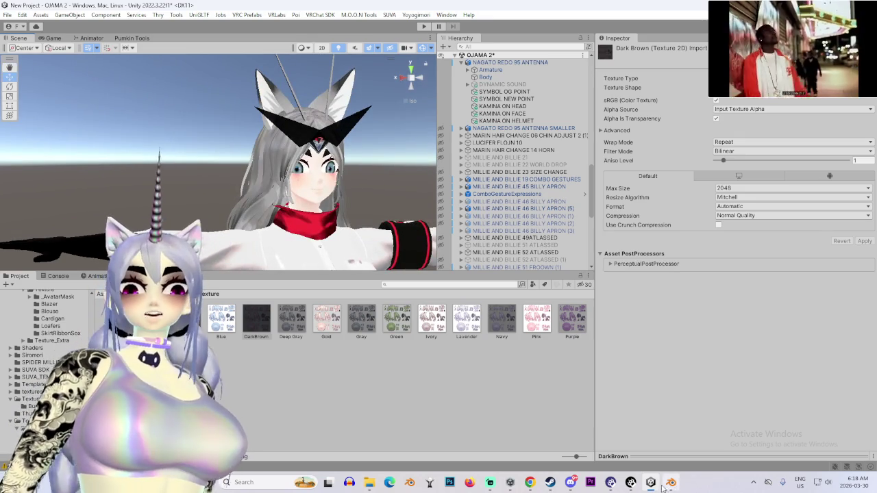
{"action": "left_click", "coordinate": [669, 483]}
- Check the Blouse mesh's vertex groups and shape keys, then select the NAGATO X mesh
{"action": "left_click", "coordinate": [384, 370]}
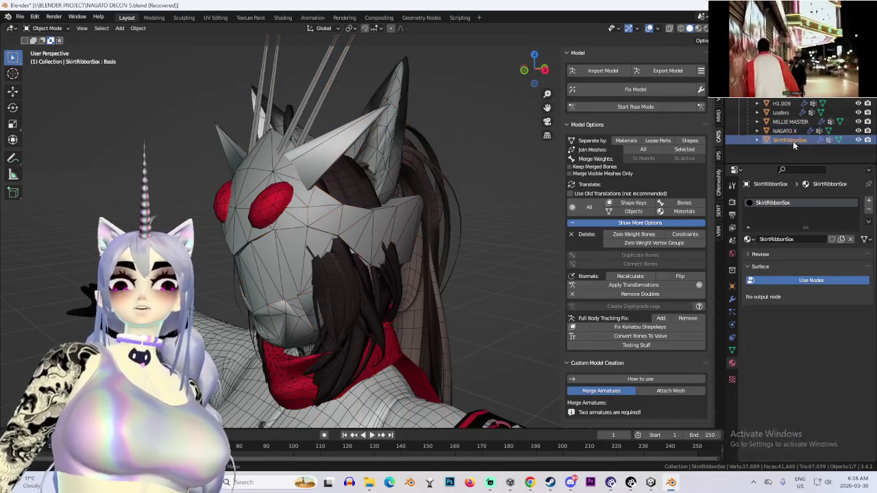
{"action": "left_click", "coordinate": [732, 350]}
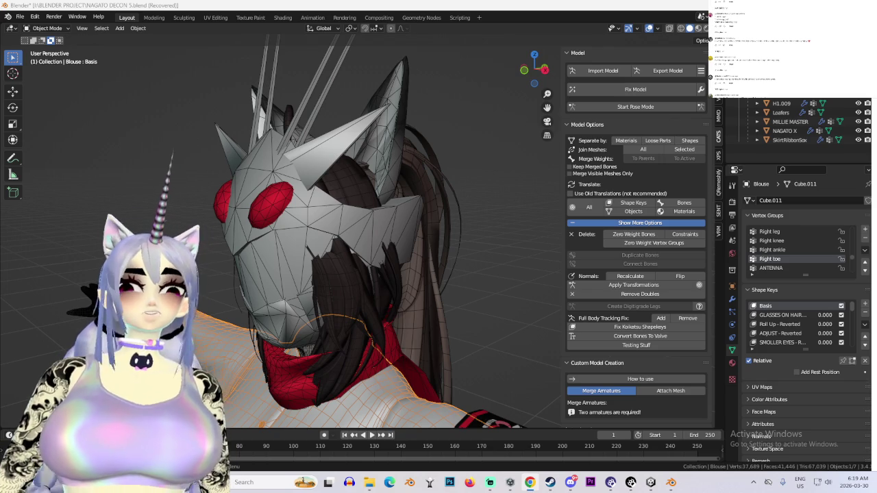
{"action": "scroll", "coordinate": [449, 309], "scroll_direction": "down", "scroll_amount": 2}
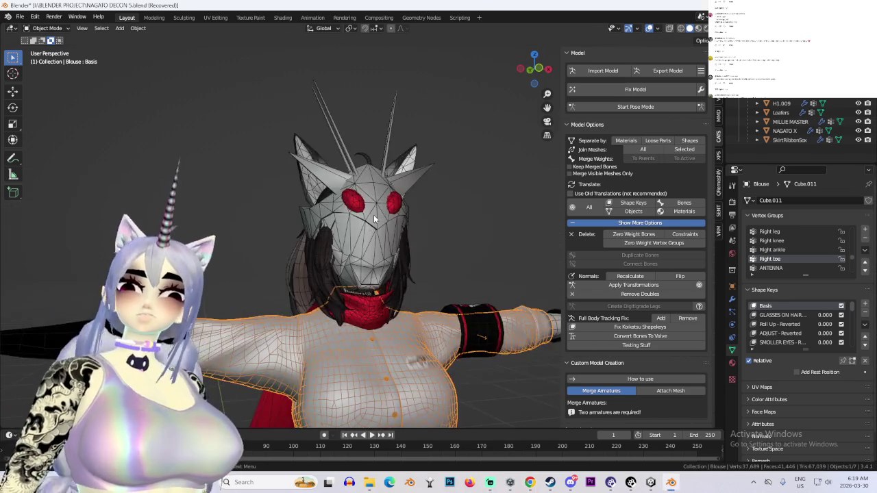
{"action": "left_click", "coordinate": [374, 215]}
{"action": "scroll", "coordinate": [425, 264], "scroll_direction": "up", "scroll_amount": 4}
- Inspect the GoggleGlass and SkirtRibbonSox meshes, then select all seven objects
{"action": "key", "text": "alt+a"}
{"action": "mouse_move", "coordinate": [484, 266]}
{"action": "left_mouse_down"}
{"action": "mouse_move", "coordinate": [490, 247]}
{"action": "mouse_move", "coordinate": [438, 247]}
{"action": "mouse_move", "coordinate": [455, 217]}
{"action": "mouse_move", "coordinate": [468, 230]}
{"action": "mouse_move", "coordinate": [462, 197]}
{"action": "mouse_move", "coordinate": [489, 216]}
{"action": "mouse_move", "coordinate": [411, 225]}
{"action": "mouse_move", "coordinate": [452, 220]}
{"action": "mouse_move", "coordinate": [415, 244]}
{"action": "mouse_move", "coordinate": [383, 235]}
{"action": "left_mouse_up"}
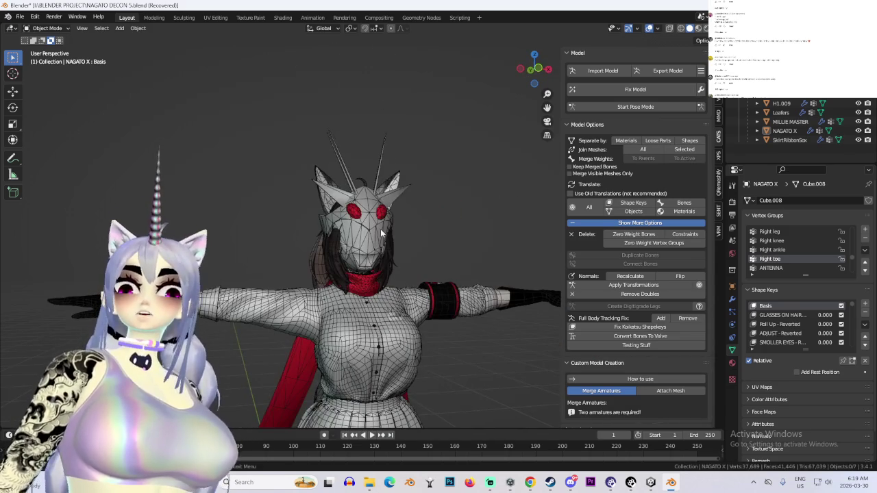
{"action": "left_click", "coordinate": [382, 233]}
{"action": "key", "text": "KP_Decimal"}
{"action": "key", "text": "alt+a"}
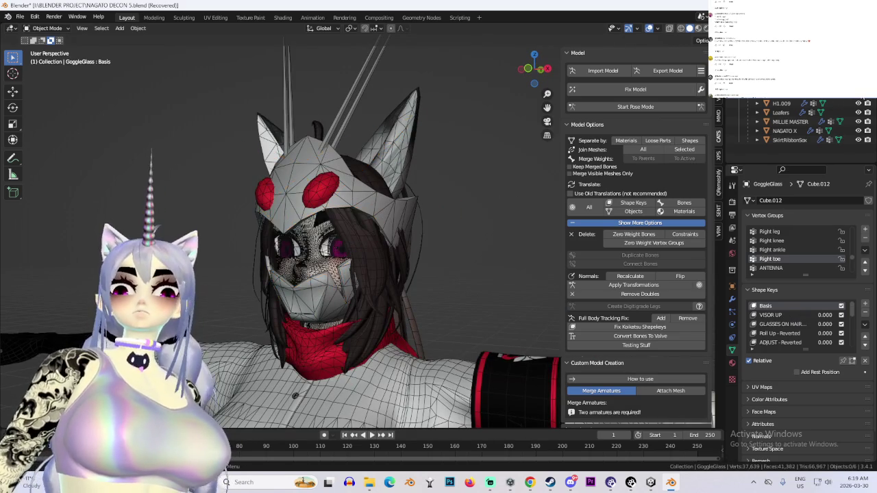
{"action": "scroll", "coordinate": [445, 223], "scroll_direction": "down", "scroll_amount": 5}
{"action": "left_click", "coordinate": [788, 140]}
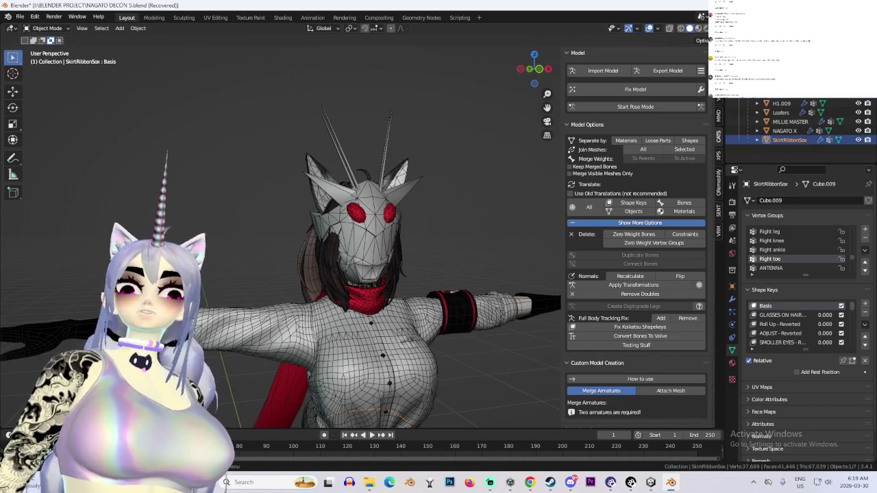
{"action": "key", "text": "a"}
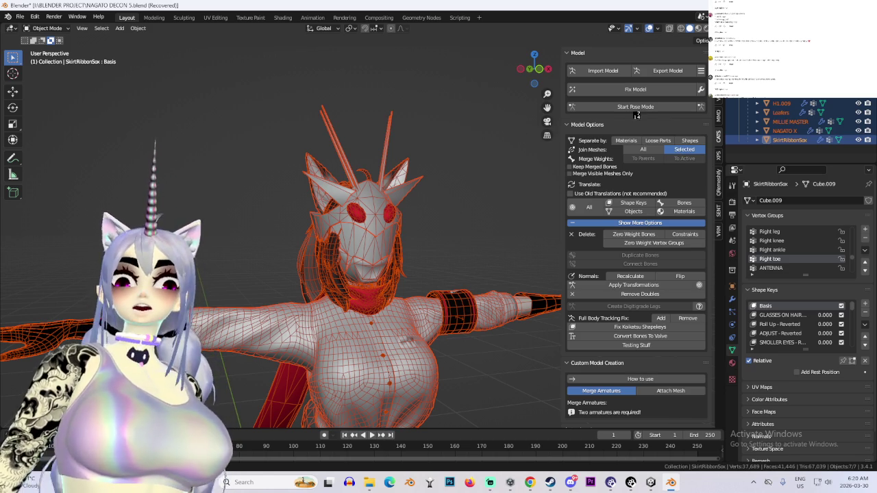
- Bring Discord's direct messages with the pink-hooded avatar screenshots in front of the frozen Blender
{"action": "left_click", "coordinate": [570, 485]}
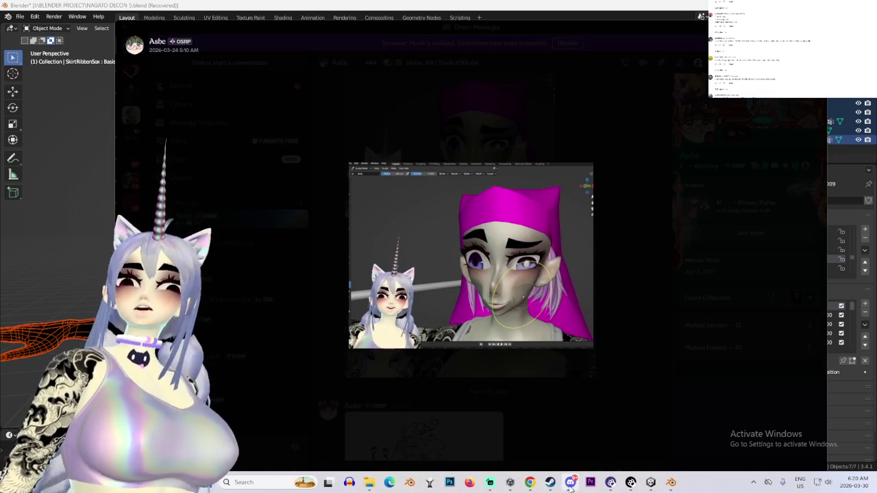
{"action": "key", "text": "alt+Tab"}
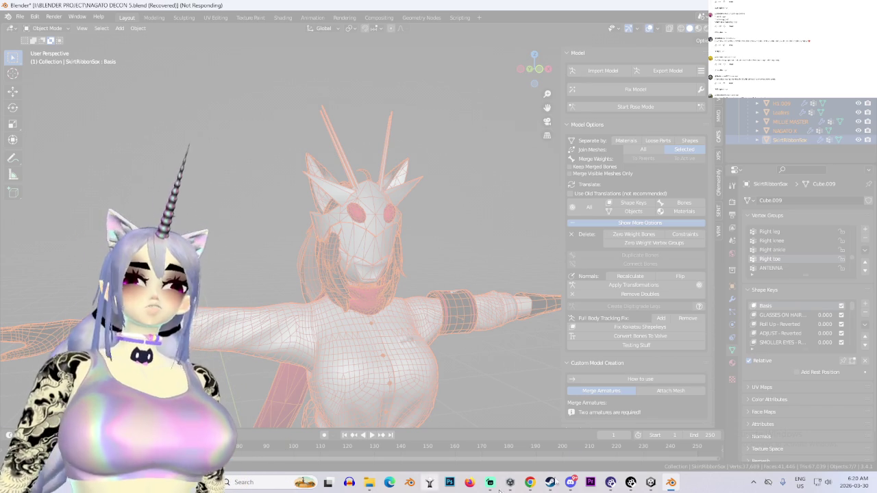
{"action": "key", "text": "alt+Tab"}
{"action": "left_click", "coordinate": [359, 116]}
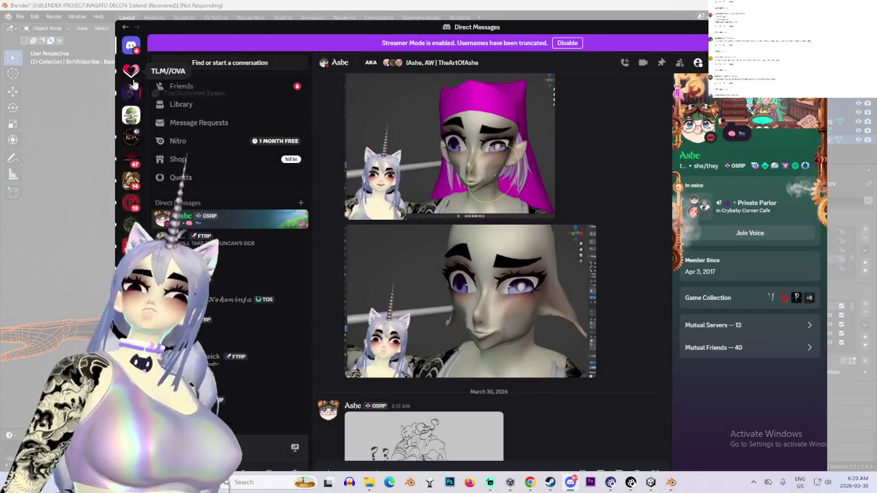
- Open the TLM//OVA #announcements and follow the Despair Fever event's RSVP and Google Doc links
{"action": "left_click", "coordinate": [132, 70]}
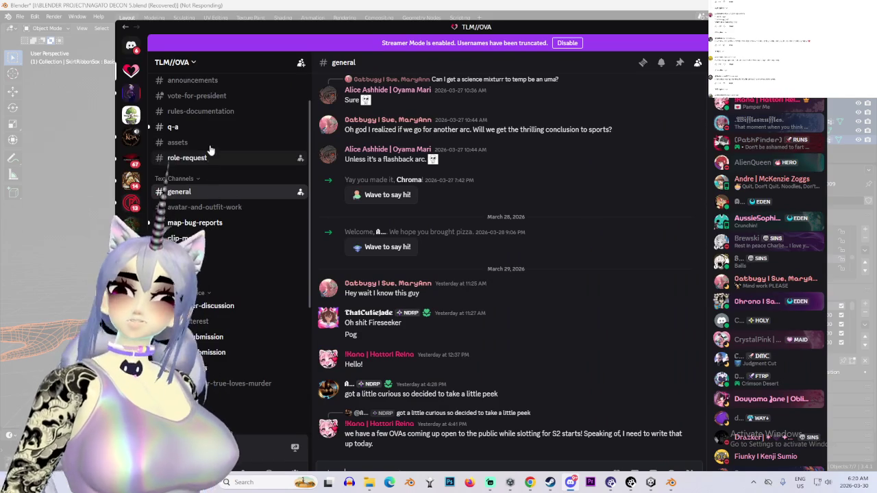
{"action": "scroll", "coordinate": [218, 141], "scroll_direction": "up", "scroll_amount": 2}
{"action": "left_click", "coordinate": [199, 126]}
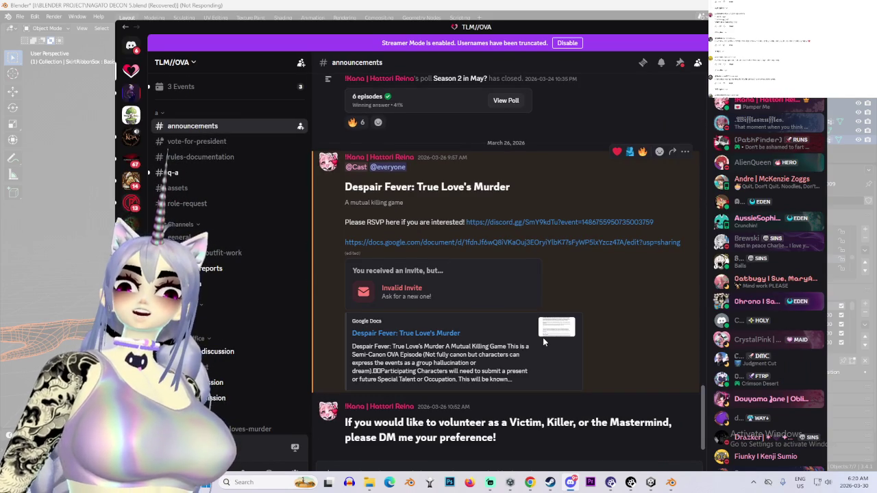
{"action": "left_click", "coordinate": [524, 226]}
{"action": "left_click", "coordinate": [498, 276]}
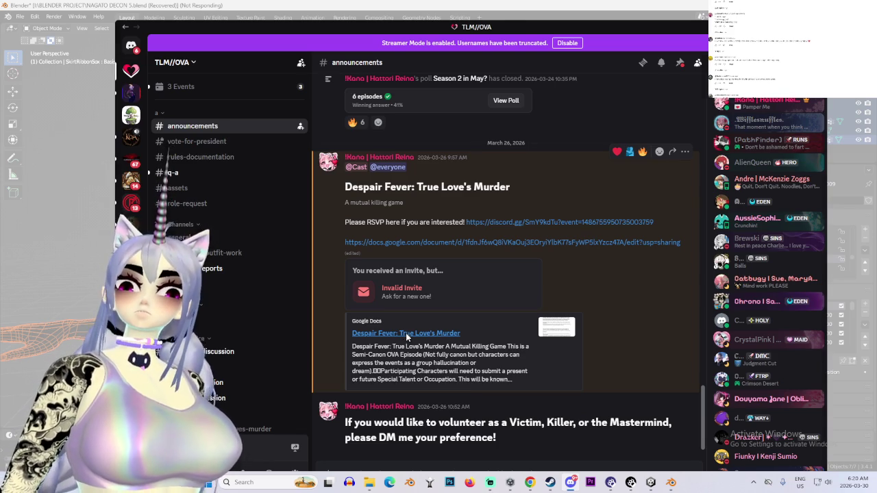
{"action": "left_click", "coordinate": [407, 334]}
{"action": "left_click", "coordinate": [515, 307]}
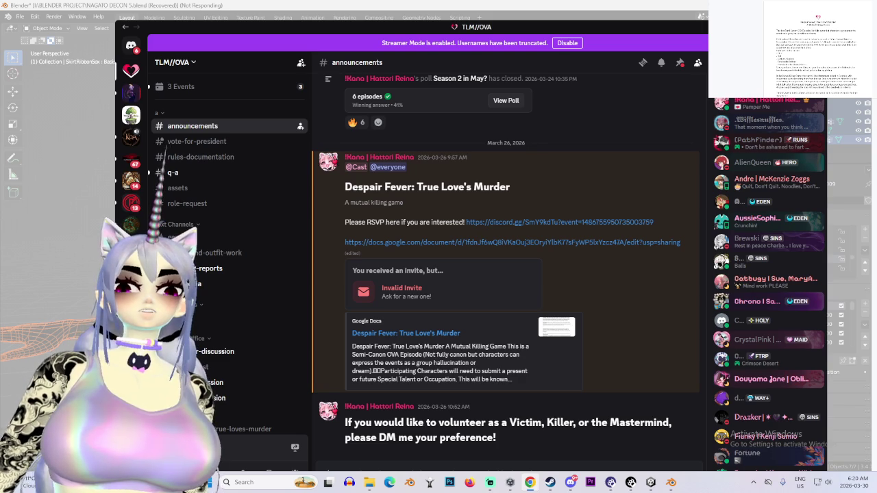
- Scroll through the event announcement and retry the invalid RSVP invite link
{"action": "scroll", "coordinate": [815, 48], "scroll_direction": "down", "scroll_amount": 5}
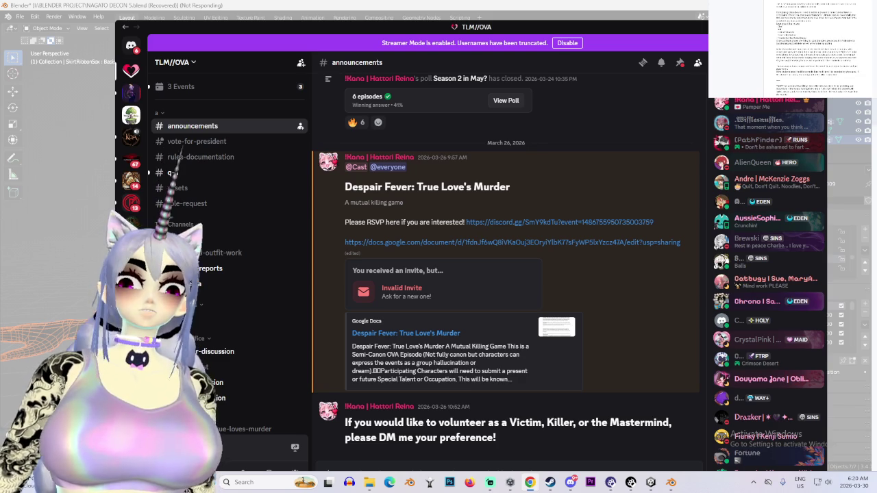
{"action": "scroll", "coordinate": [815, 48], "scroll_direction": "down", "scroll_amount": 3}
{"action": "scroll", "coordinate": [816, 48], "scroll_direction": "down", "scroll_amount": 3}
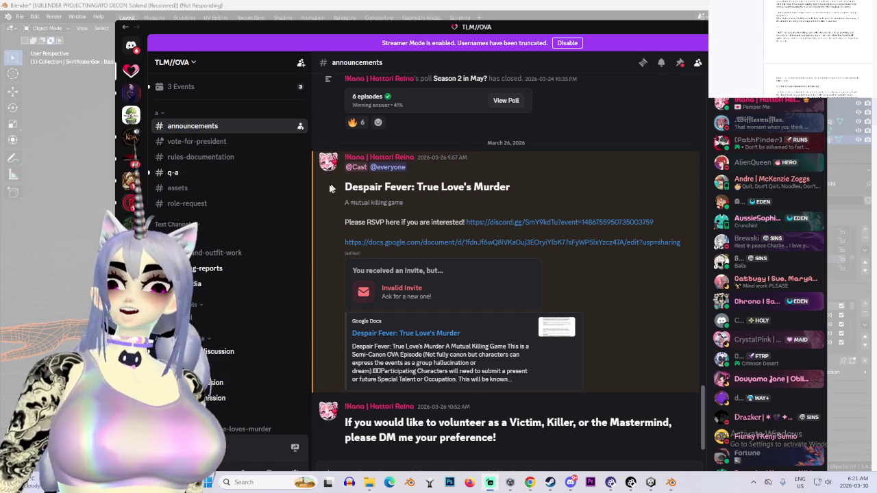
{"action": "left_click", "coordinate": [480, 223]}
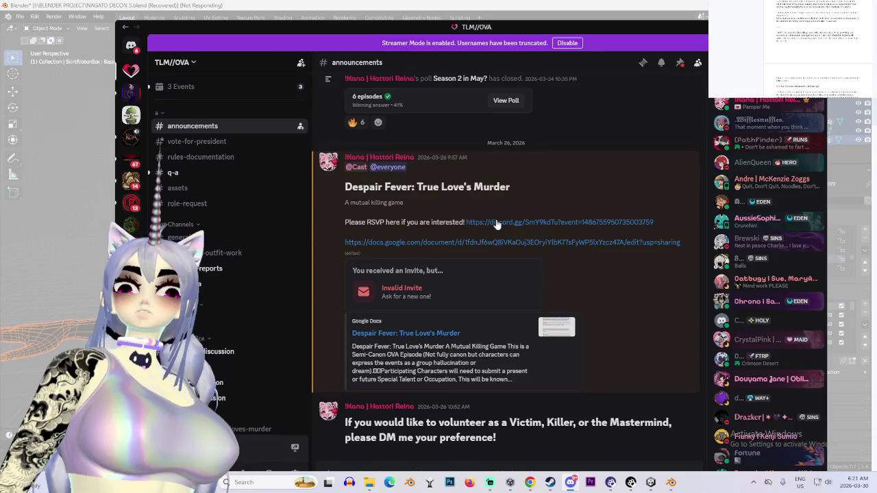
{"action": "left_click", "coordinate": [471, 278]}
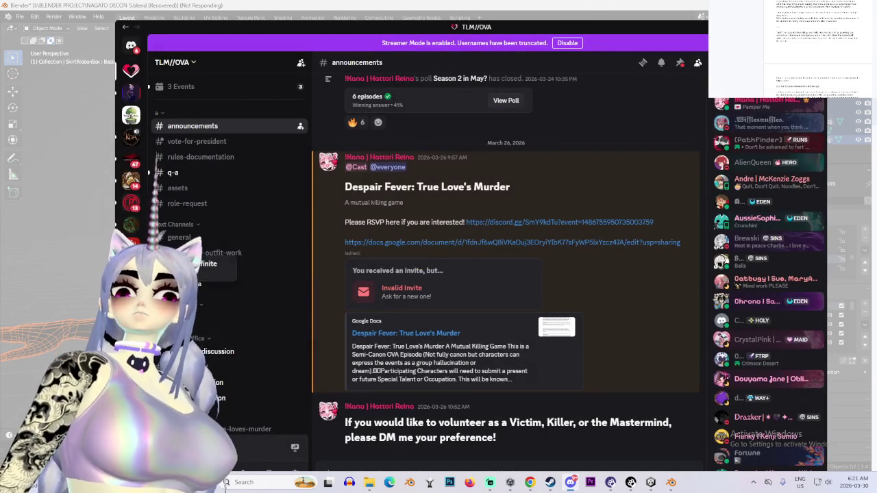
- Close the unresponsive Blender through its Not Responding dialog and relaunch it
{"action": "key", "text": "alt+Tab"}
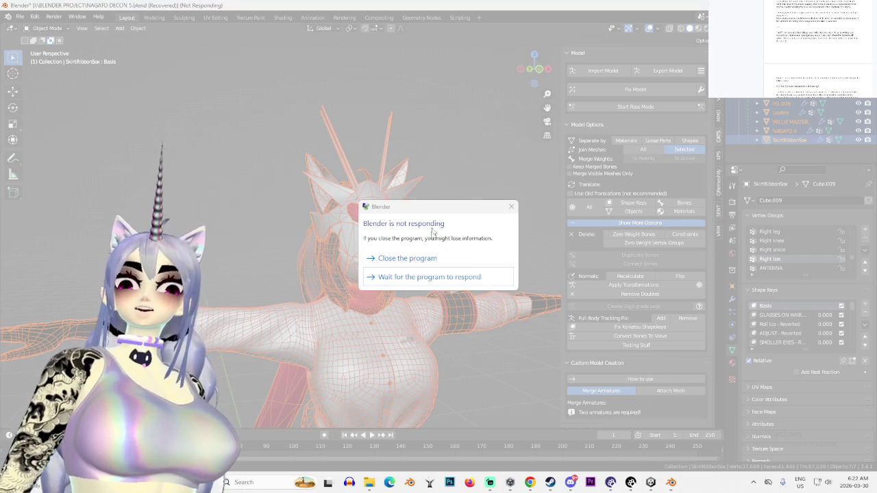
{"action": "left_click", "coordinate": [434, 260]}
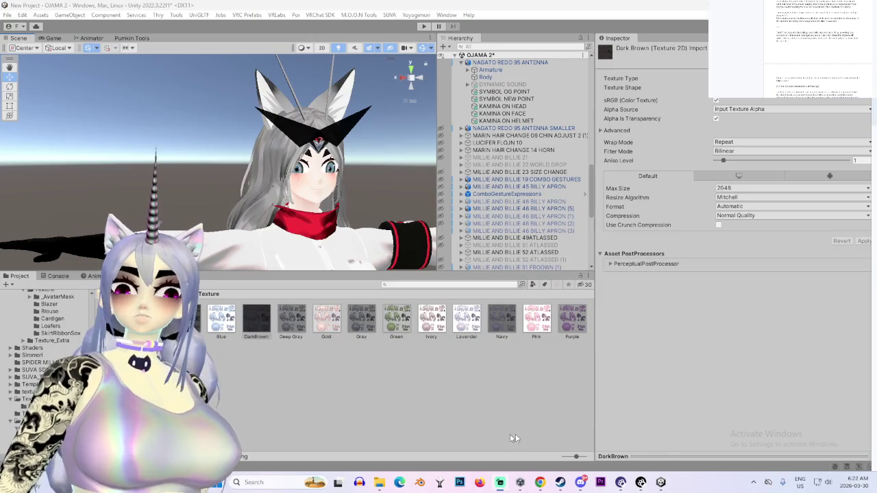
{"action": "left_click", "coordinate": [423, 482]}
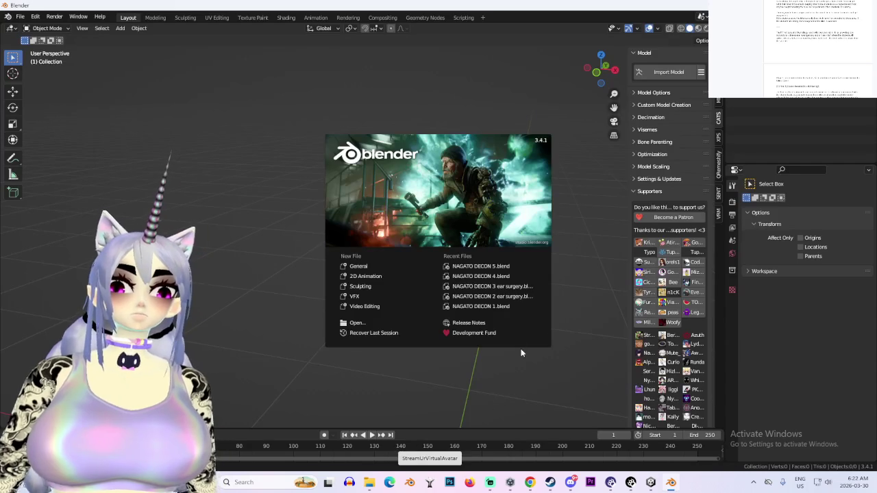
- Recover NAGATO DECON 5_47388_autosave.blend through File > Recover > Auto Save
{"action": "left_click", "coordinate": [520, 353]}
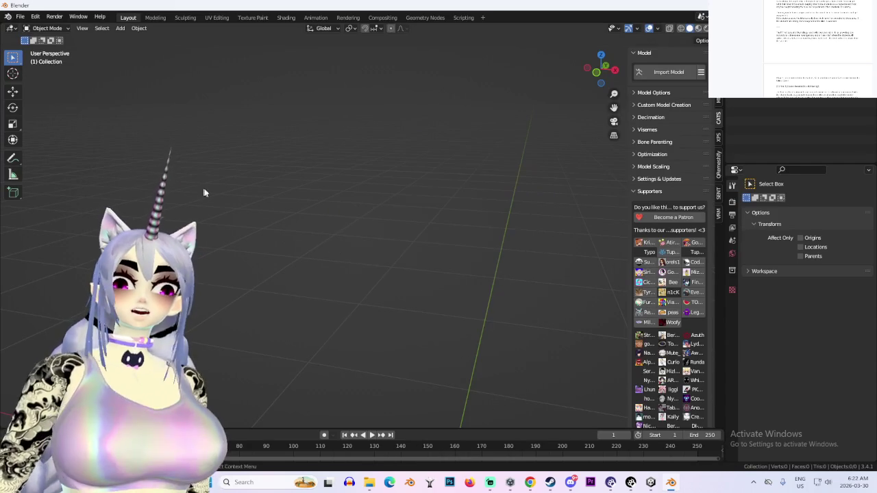
{"action": "left_click", "coordinate": [20, 16]}
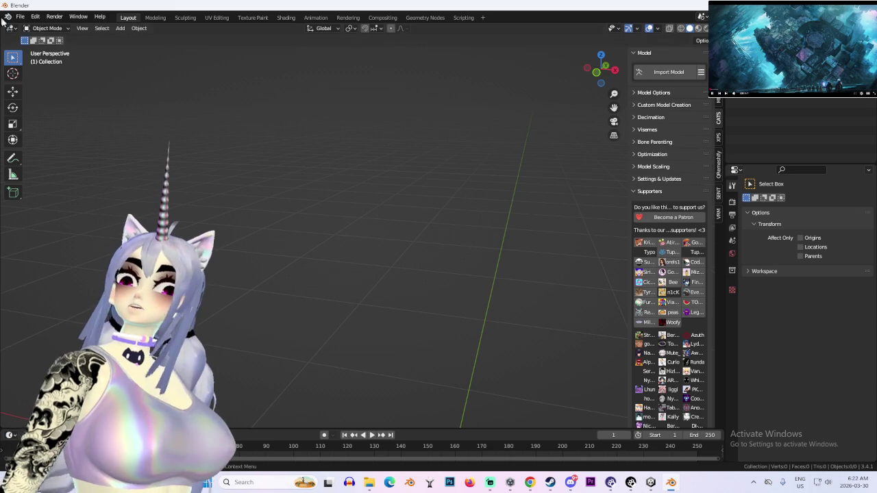
{"action": "left_click", "coordinate": [20, 17]}
{"action": "mouse_move", "coordinate": [41, 63]}
{"action": "left_click", "coordinate": [153, 75]}
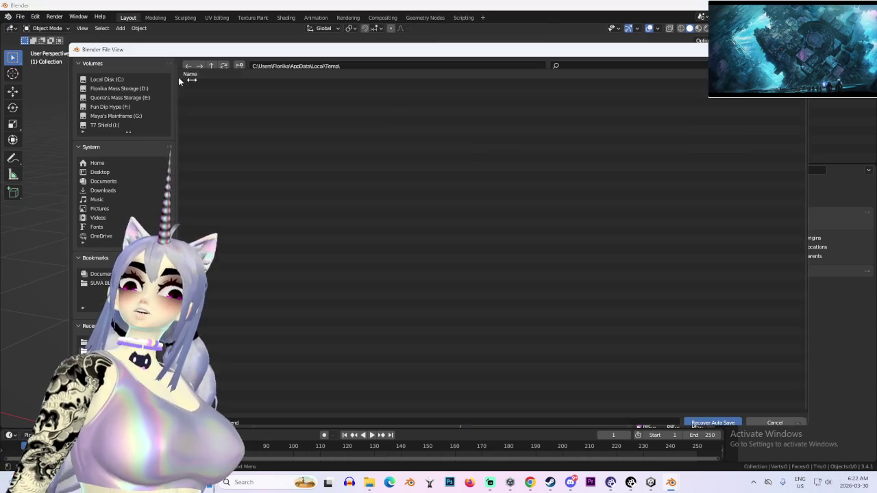
{"action": "left_click", "coordinate": [302, 92]}
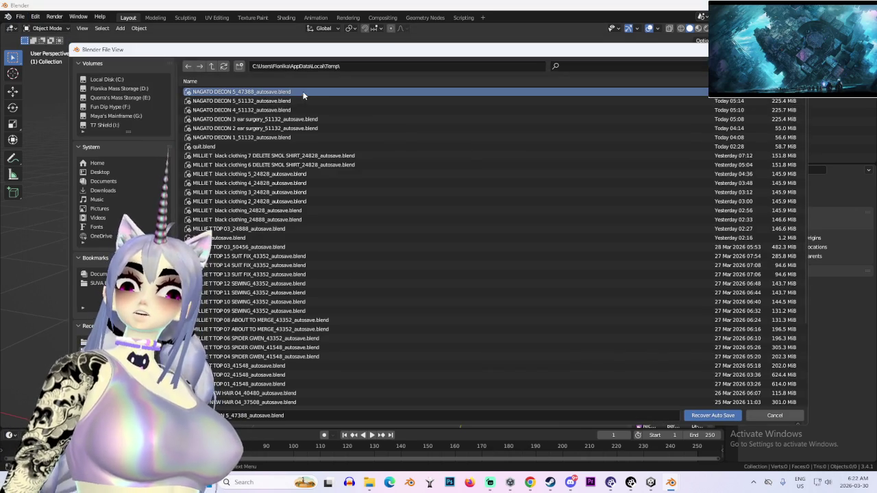
{"action": "double_click", "coordinate": [304, 91]}
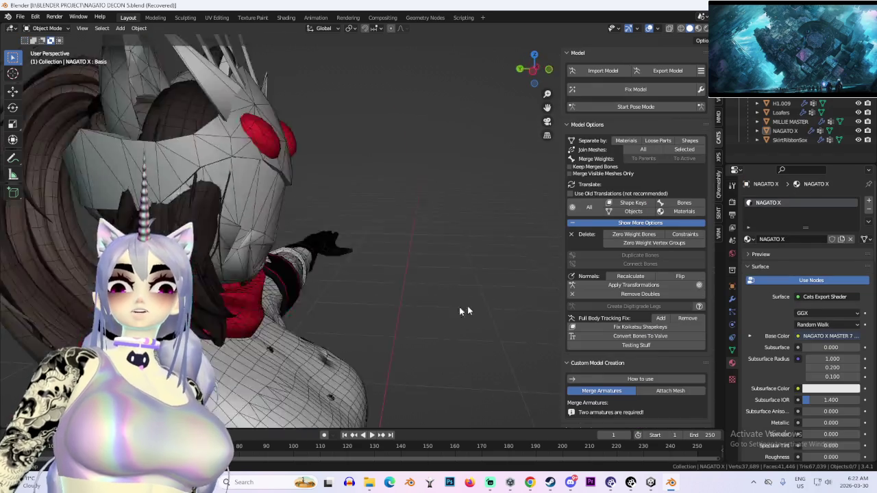
- Orbit around the avatar and select the H1.009 hair and NAGATO X meshes
{"action": "scroll", "coordinate": [468, 306], "scroll_direction": "down", "scroll_amount": 5}
{"action": "left_click_drag", "start_coordinate": [380, 189], "coordinate": [337, 187]}
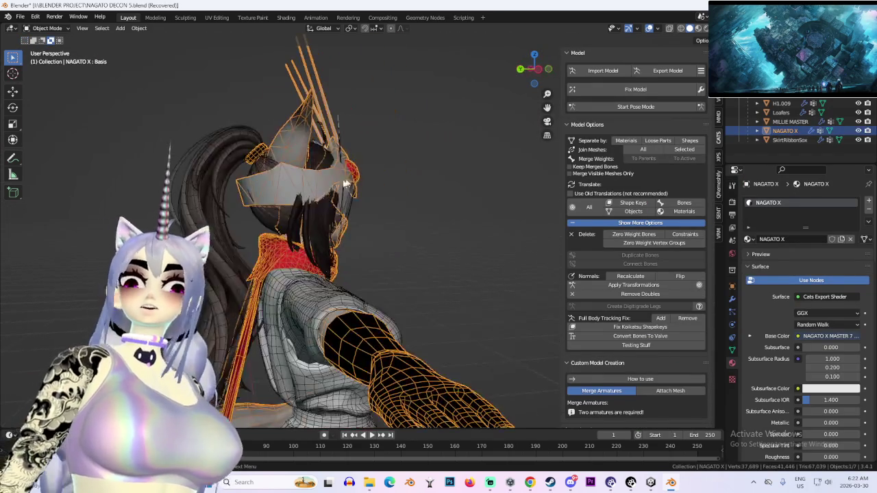
{"action": "mouse_move", "coordinate": [411, 171]}
{"action": "left_mouse_down"}
{"action": "mouse_move", "coordinate": [443, 192]}
{"action": "mouse_move", "coordinate": [411, 213]}
{"action": "mouse_move", "coordinate": [388, 200]}
{"action": "mouse_move", "coordinate": [404, 220]}
{"action": "left_mouse_up"}
{"action": "left_click", "coordinate": [404, 220]}
{"action": "scroll", "coordinate": [398, 233], "scroll_direction": "up", "scroll_amount": 3}
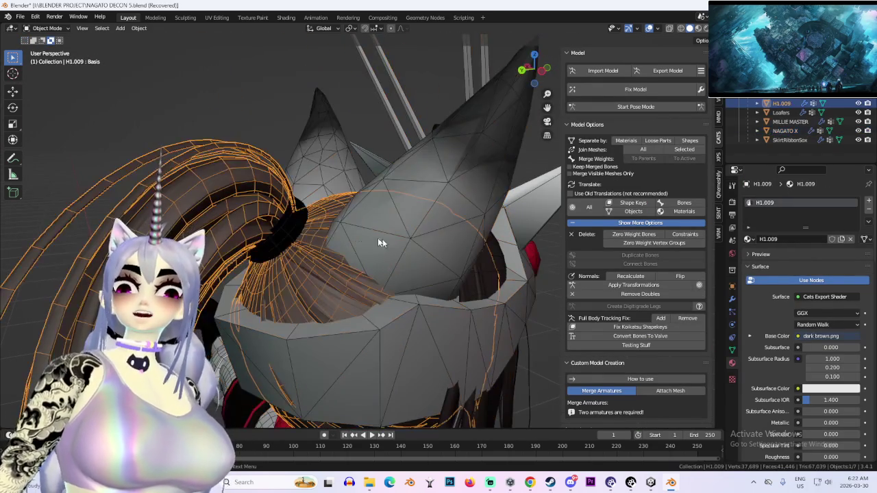
{"action": "left_click", "coordinate": [282, 217]}
{"action": "mouse_move", "coordinate": [281, 217]}
{"action": "left_mouse_down"}
{"action": "mouse_move", "coordinate": [449, 238]}
{"action": "mouse_move", "coordinate": [463, 130]}
{"action": "mouse_move", "coordinate": [419, 147]}
{"action": "mouse_move", "coordinate": [411, 178]}
{"action": "left_mouse_up"}
- Add Blouse and SkirtRibbonSox to the selection and join them with CATS Join Meshes > Selected
{"action": "left_click", "coordinate": [788, 140]}
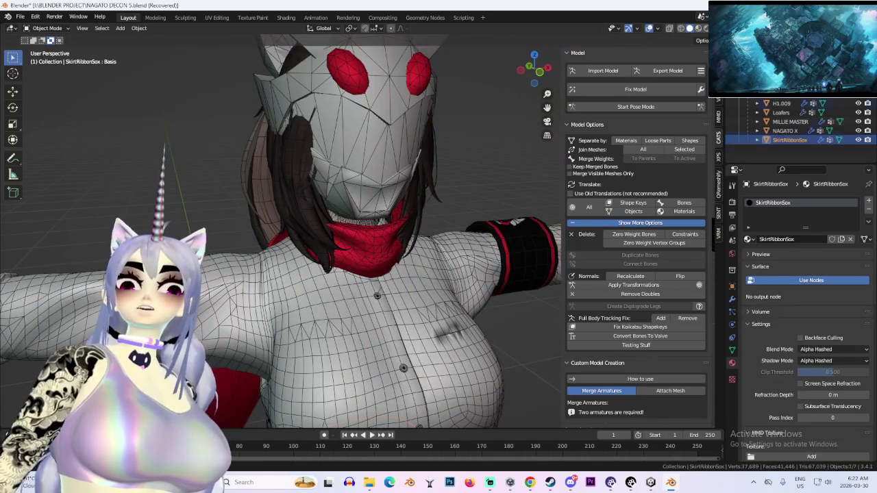
{"action": "left_click", "coordinate": [798, 147]}
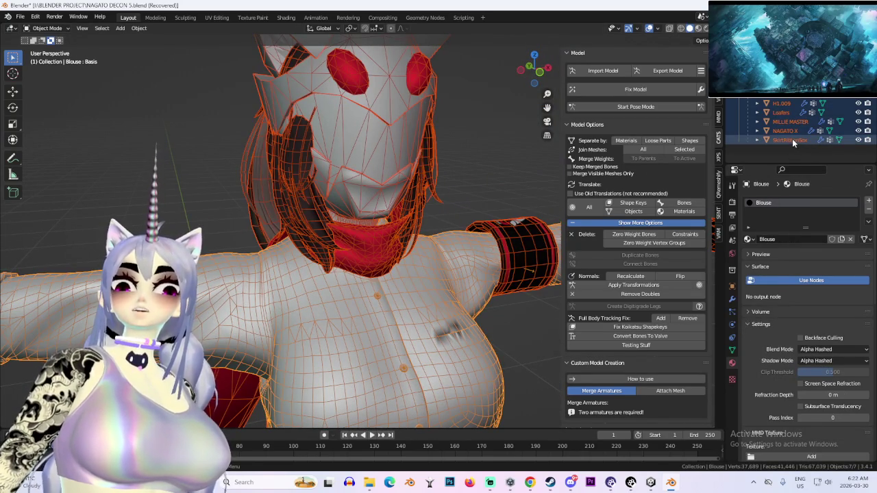
{"action": "left_click", "coordinate": [792, 140], "text": "ctrl"}
{"action": "left_click", "coordinate": [684, 149]}
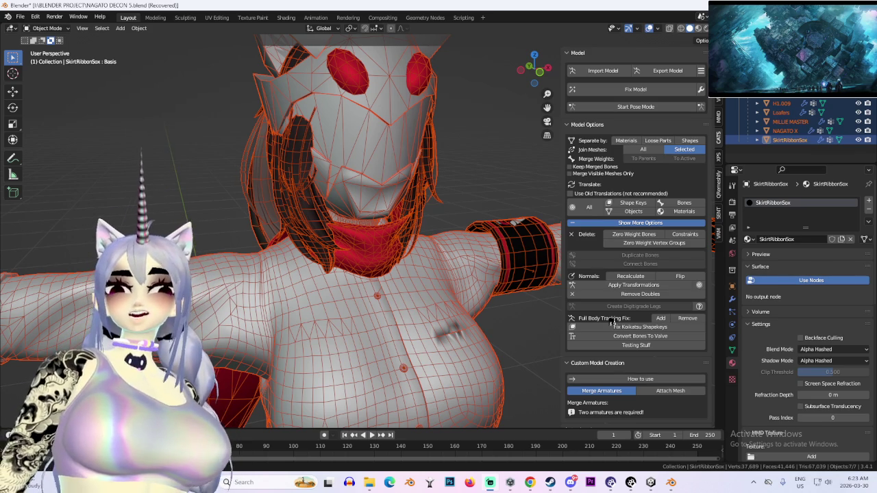
{"action": "mouse_move", "coordinate": [651, 483]}
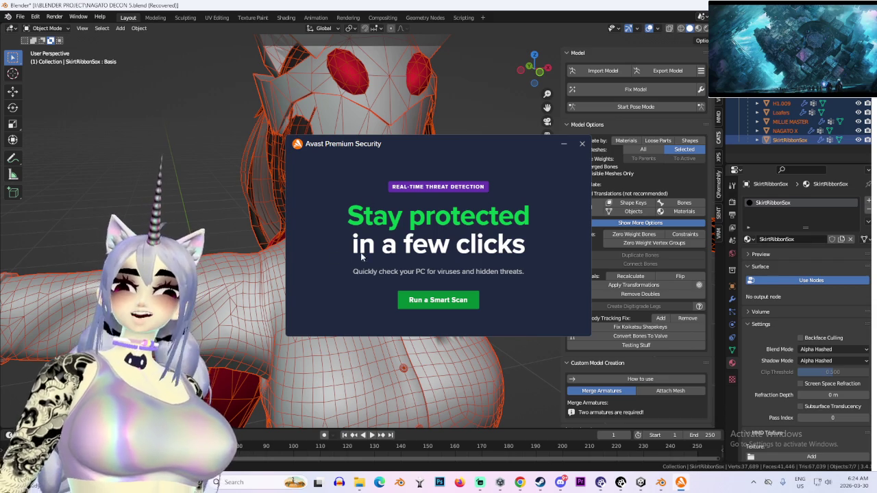
- Dismiss the Avast pop-up, close its subscription window and switch to Unity's OJAMA 2 project
{"action": "left_click", "coordinate": [583, 145]}
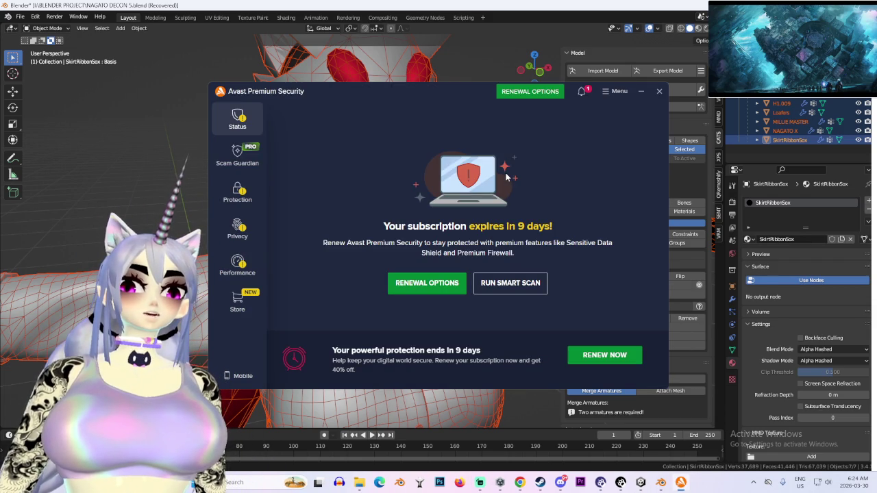
{"action": "left_click", "coordinate": [659, 91]}
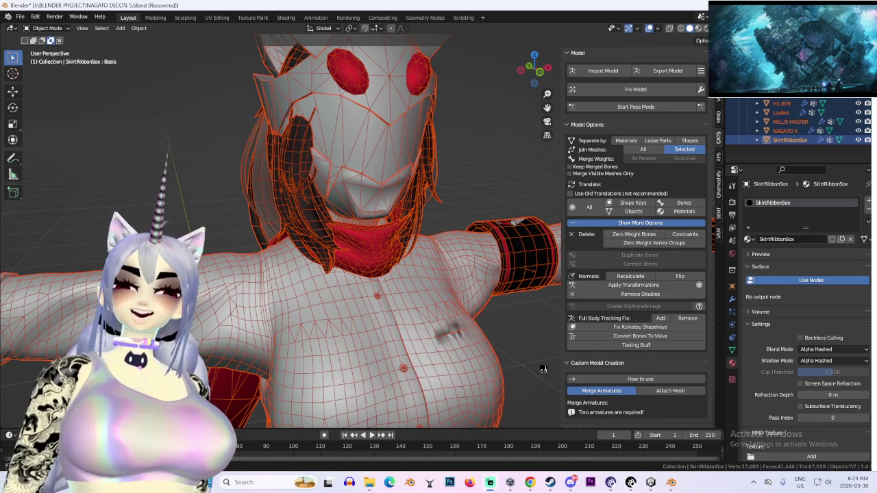
{"action": "left_click", "coordinate": [651, 483]}
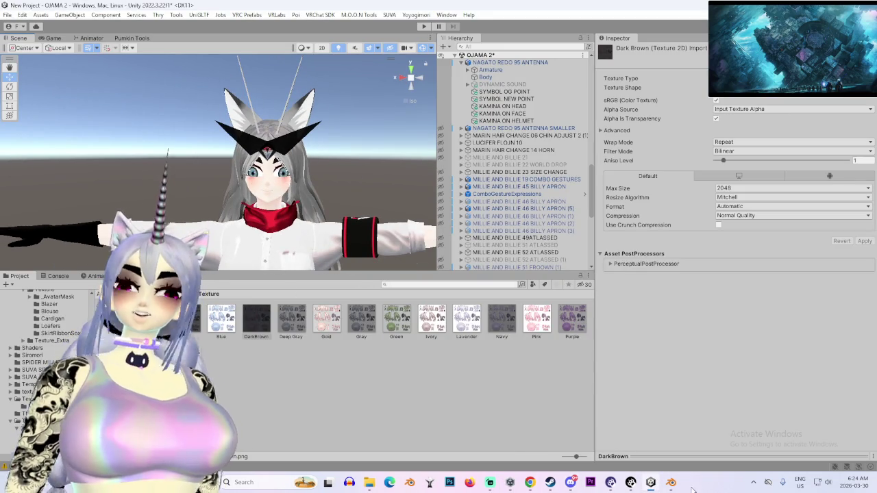
- Switch from Unity back to the frozen Blender window
{"action": "left_click", "coordinate": [671, 482]}
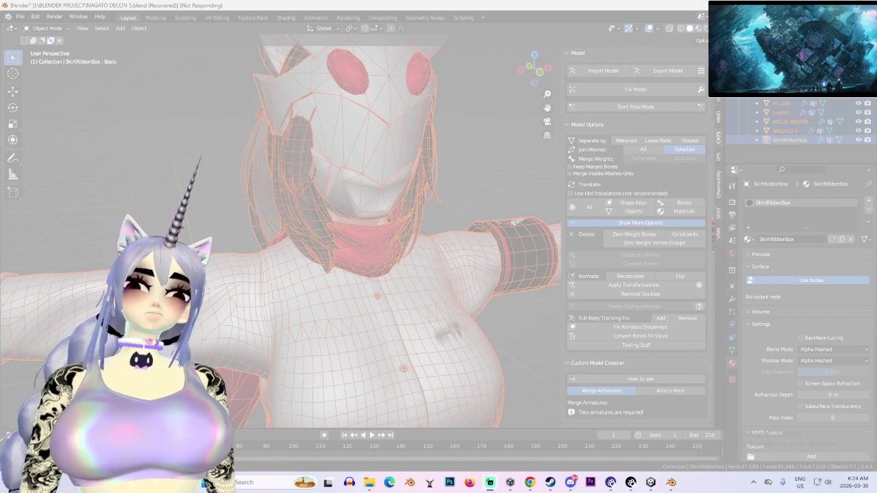
- Force-close the unresponsive Blender from its taskbar menu and relaunch a fresh Blender 3.4.1 session
{"action": "left_click", "coordinate": [671, 482]}
{"action": "left_click", "coordinate": [670, 483]}
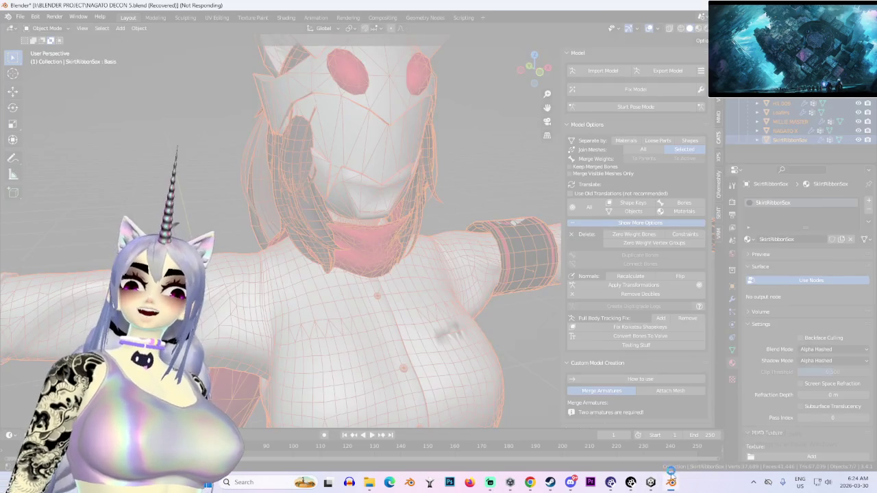
{"action": "right_click", "coordinate": [672, 483]}
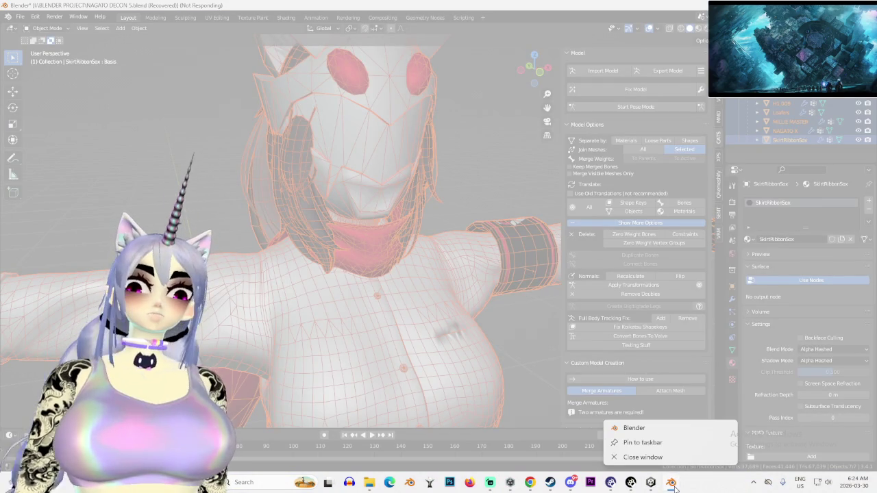
{"action": "left_click", "coordinate": [674, 473]}
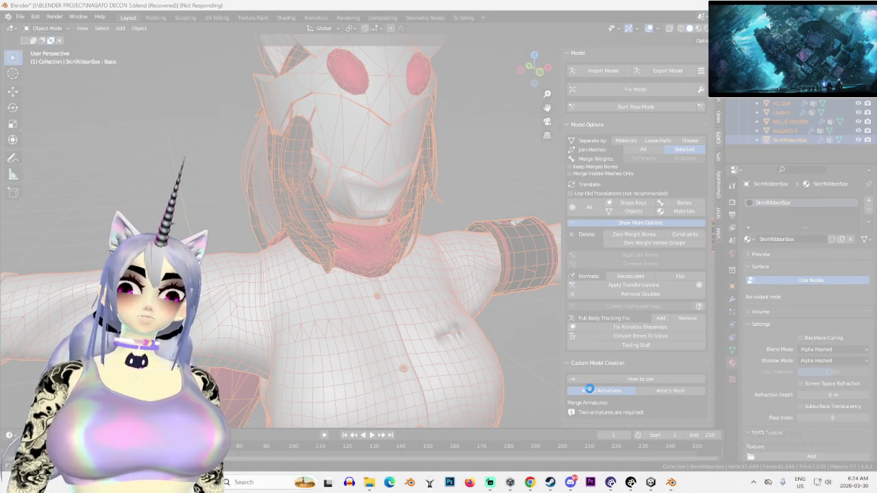
{"action": "right_click", "coordinate": [671, 482]}
{"action": "right_click", "coordinate": [671, 483]}
{"action": "left_click", "coordinate": [683, 457]}
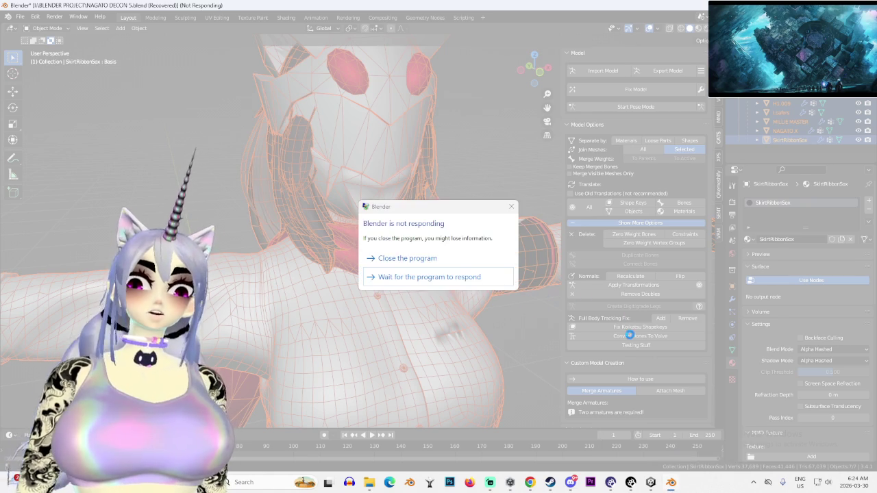
{"action": "left_click", "coordinate": [404, 258]}
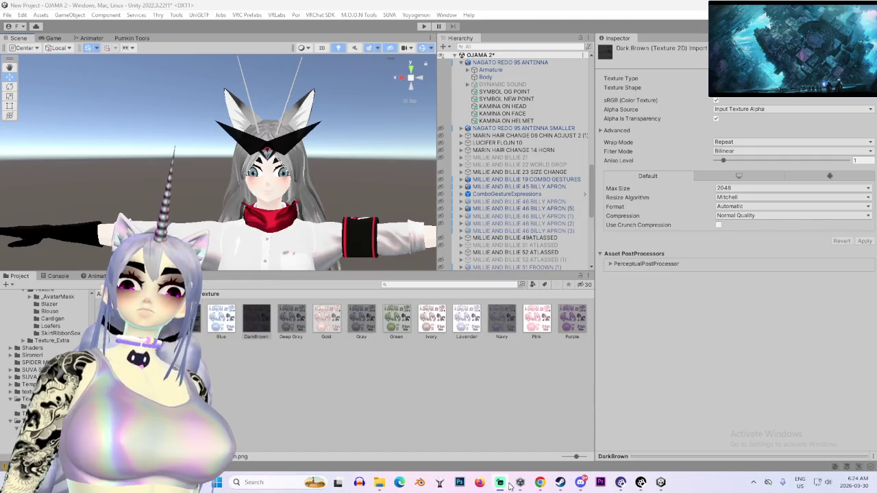
{"action": "left_click", "coordinate": [419, 481]}
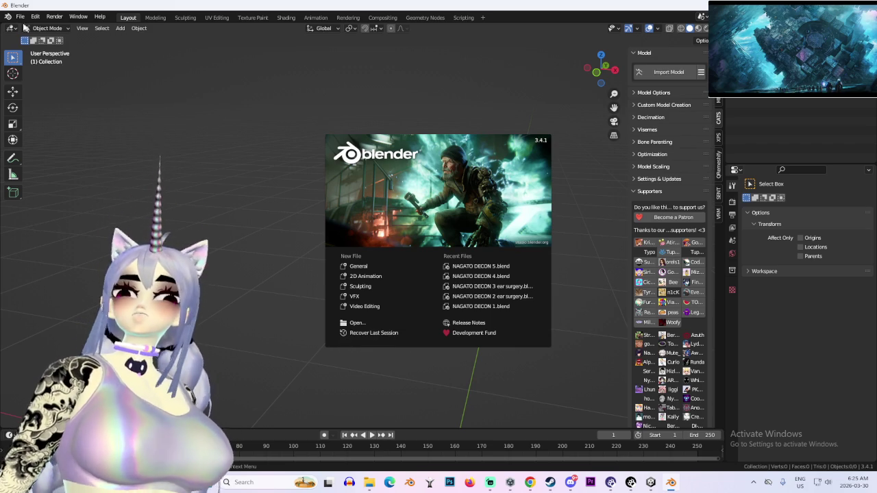
- Recover the NAGATO DECON 5 autosave via File > Recover > Auto Save
{"action": "left_click", "coordinate": [32, 26]}
{"action": "left_click", "coordinate": [20, 16]}
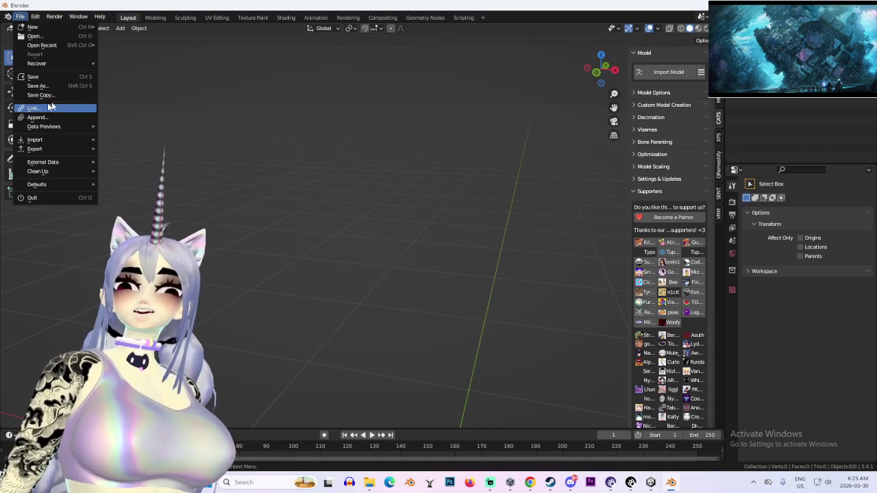
{"action": "mouse_move", "coordinate": [62, 65]}
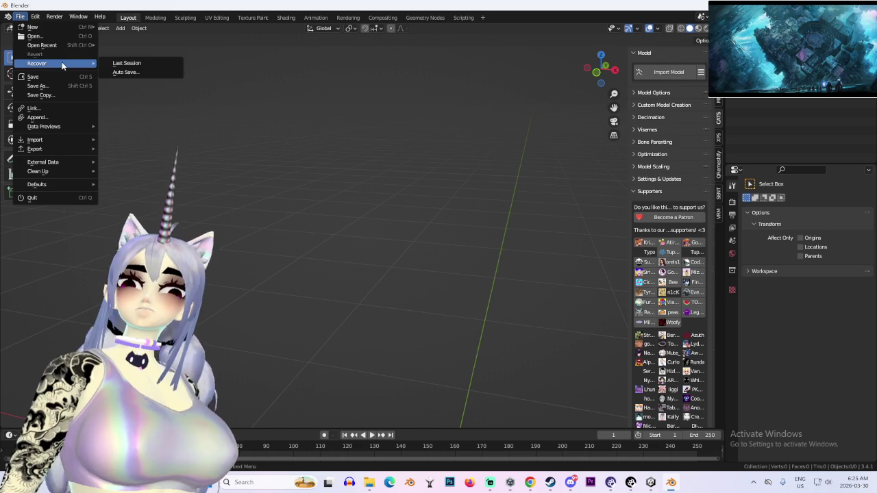
{"action": "left_click", "coordinate": [127, 71]}
{"action": "double_click", "coordinate": [278, 101]}
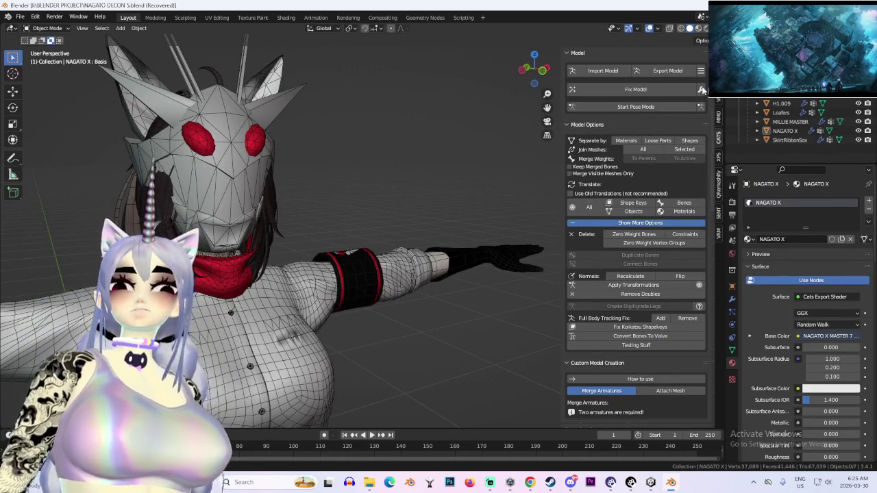
- Export the avatar as NAGATO DECON 5.fbx with CATS Export Model
{"action": "left_click", "coordinate": [668, 71]}
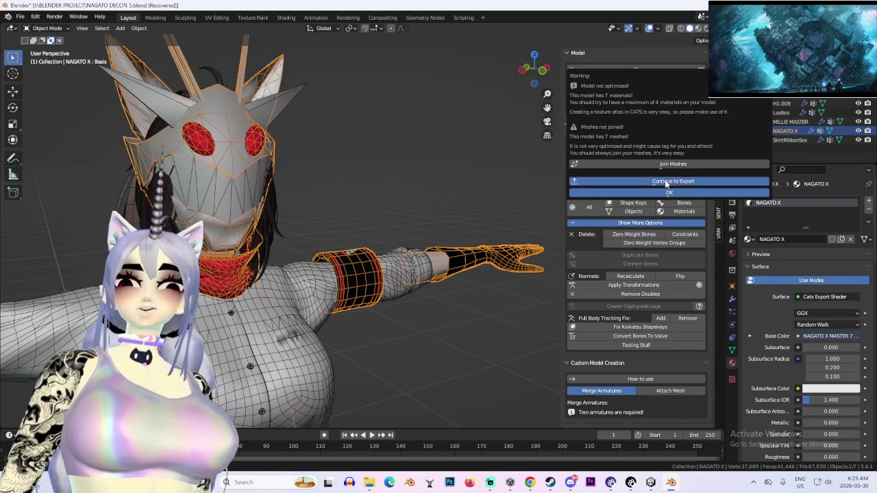
{"action": "left_click", "coordinate": [665, 181]}
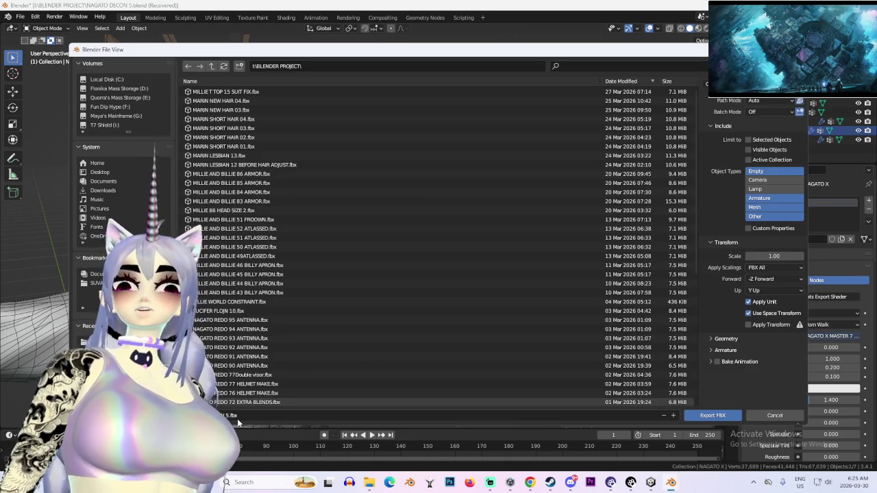
{"action": "left_click", "coordinate": [713, 415]}
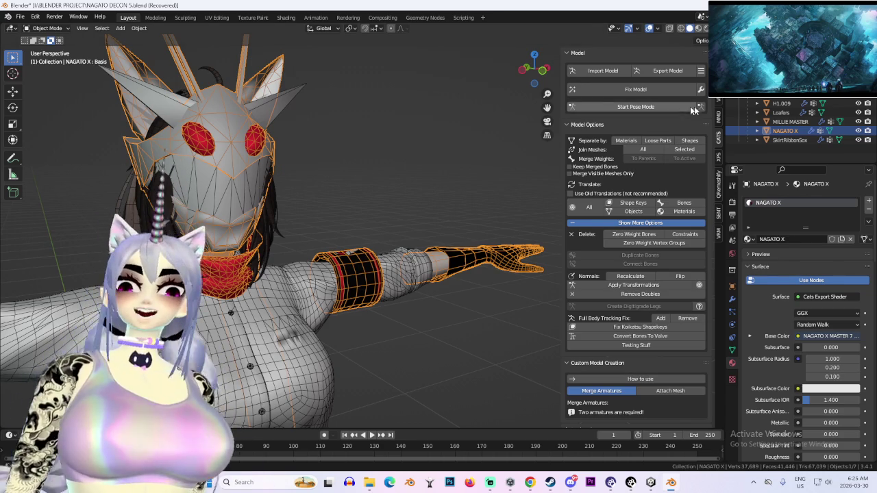
- Delete every object in the scene and pick NAGATO DECON 5.fbx in the import browser
{"action": "left_click", "coordinate": [781, 140]}
{"action": "key", "text": "a"}
{"action": "right_click", "coordinate": [788, 139]}
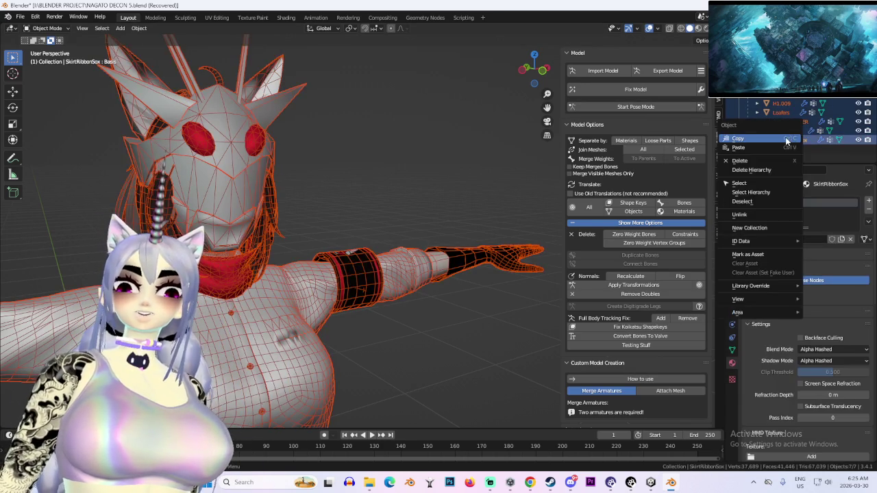
{"action": "left_click", "coordinate": [767, 159]}
{"action": "left_click", "coordinate": [623, 71]}
{"action": "left_click", "coordinate": [242, 101]}
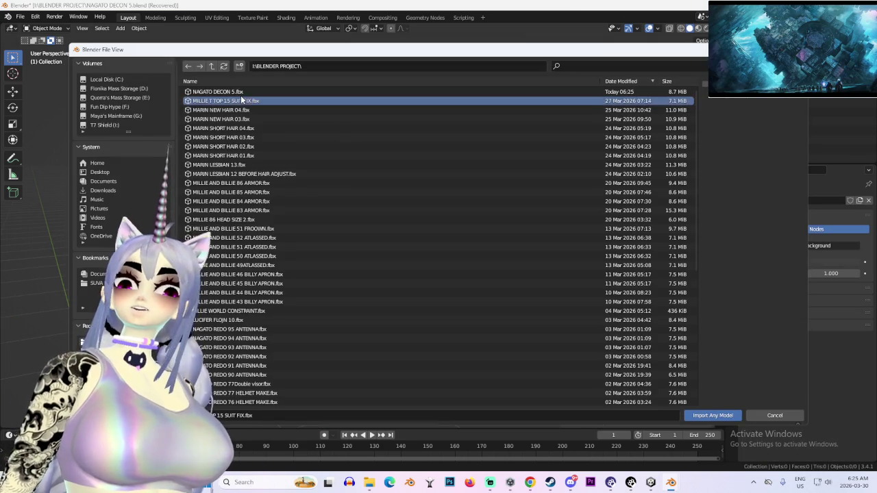
- Import NAGATO DECON 5.fbx and join meshes H1.009 through SkirtRibbonSox into one Body mesh
{"action": "double_click", "coordinate": [241, 101]}
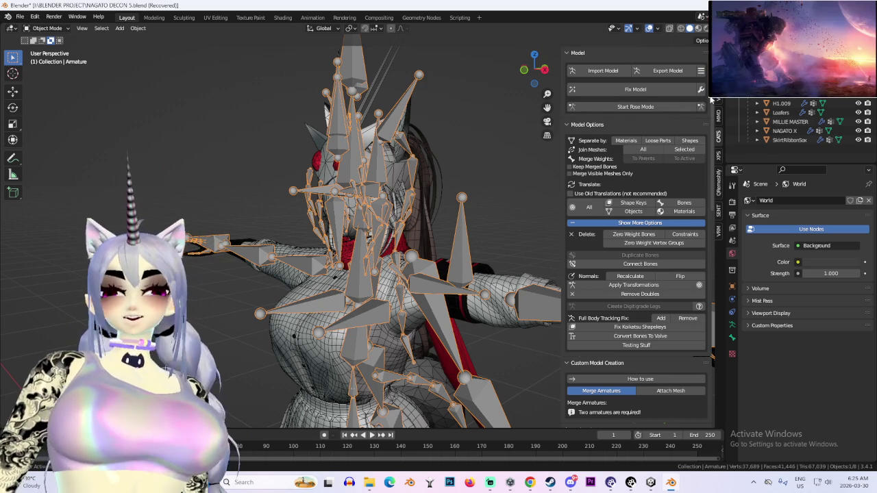
{"action": "left_click", "coordinate": [781, 117]}
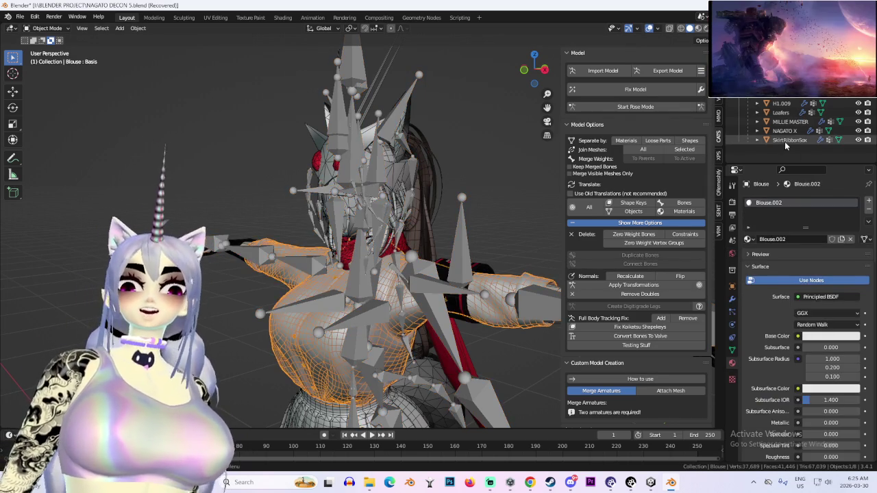
{"action": "left_click", "coordinate": [784, 140], "text": "shift"}
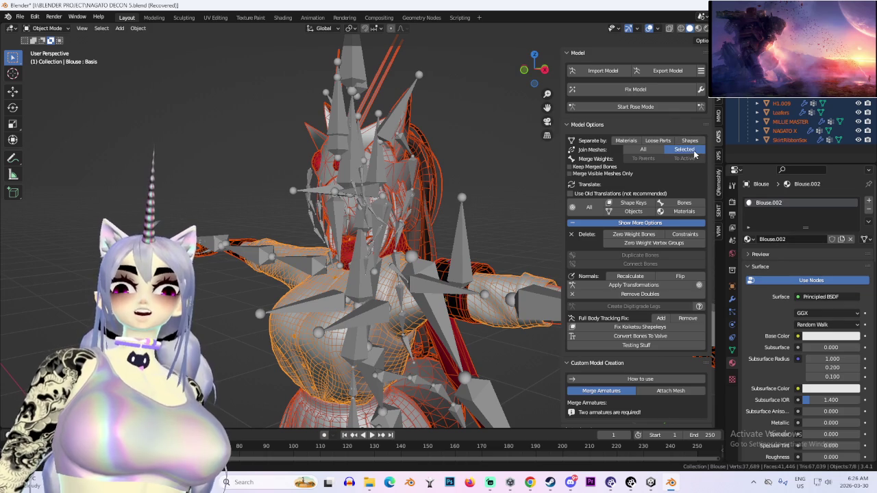
{"action": "left_click", "coordinate": [685, 150]}
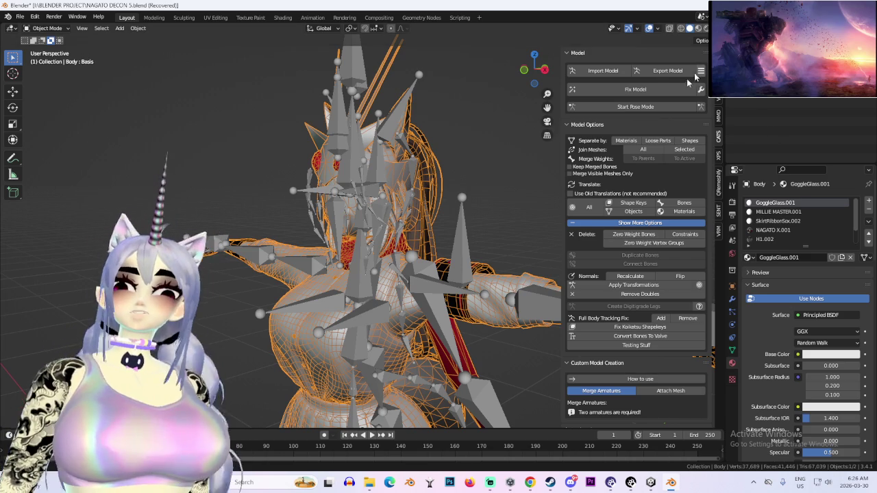
- Export the joined avatar as NAGATO DECON 6.fbx and return to Unity
{"action": "left_click", "coordinate": [654, 70]}
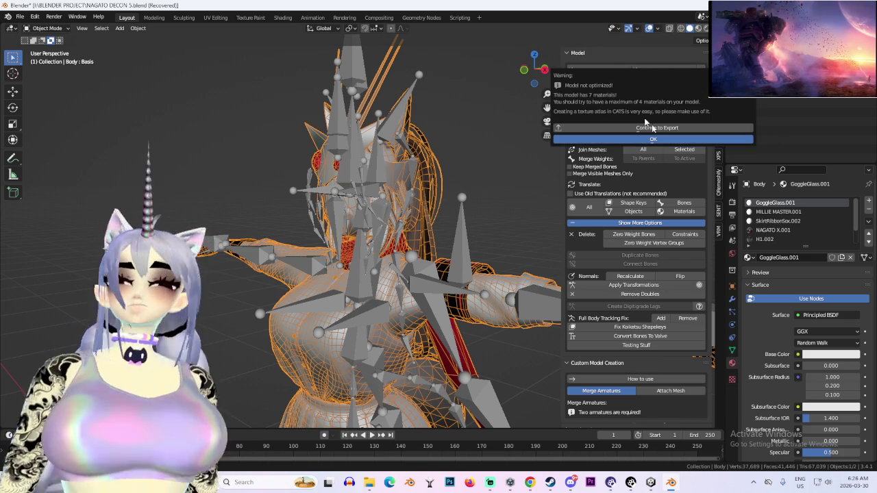
{"action": "left_click", "coordinate": [659, 129]}
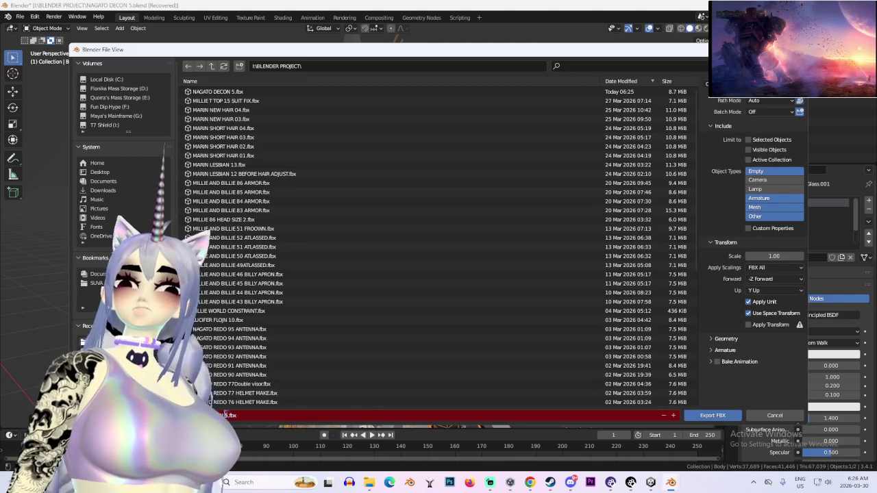
{"action": "left_click", "coordinate": [706, 416]}
{"action": "left_click", "coordinate": [651, 482]}
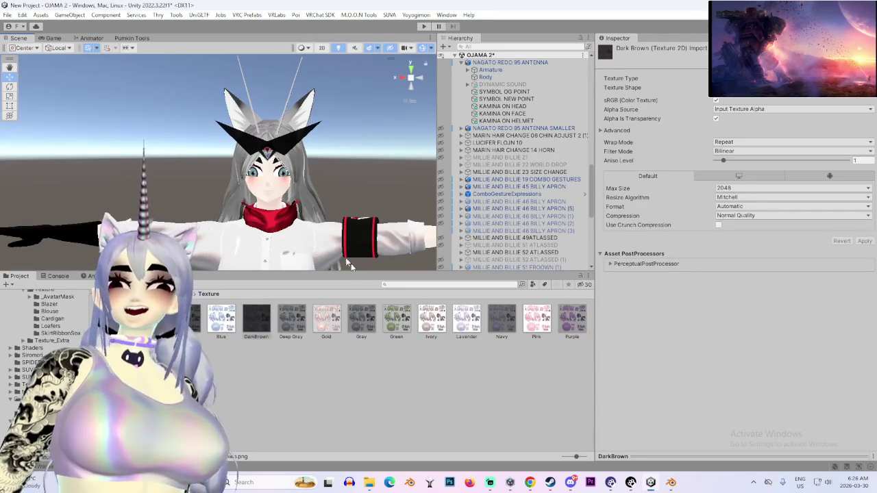
- Select the NAGATO REDO 95 ANTENNA avatar and inspect its Avatar reference
{"action": "scroll", "coordinate": [319, 200], "scroll_direction": "up", "scroll_amount": 5}
{"action": "left_click_drag", "start_coordinate": [360, 274], "coordinate": [406, 452]}
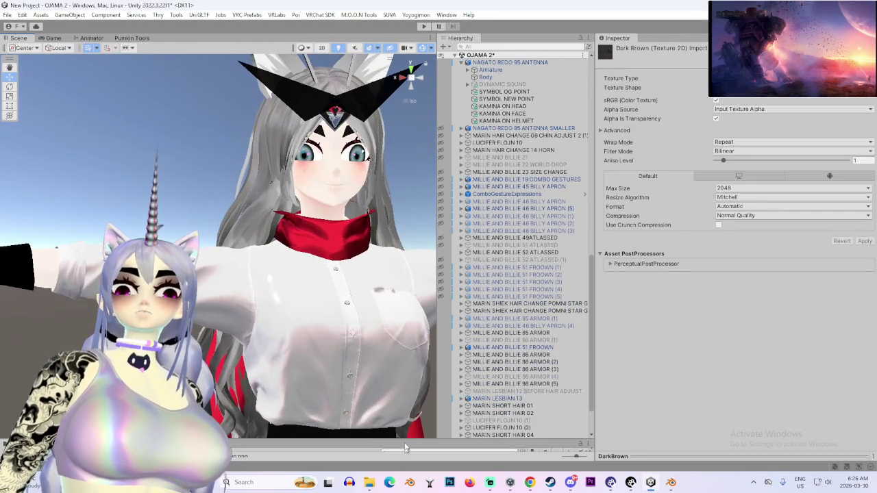
{"action": "scroll", "coordinate": [350, 353], "scroll_direction": "down", "scroll_amount": 2}
{"action": "left_click", "coordinate": [319, 325]}
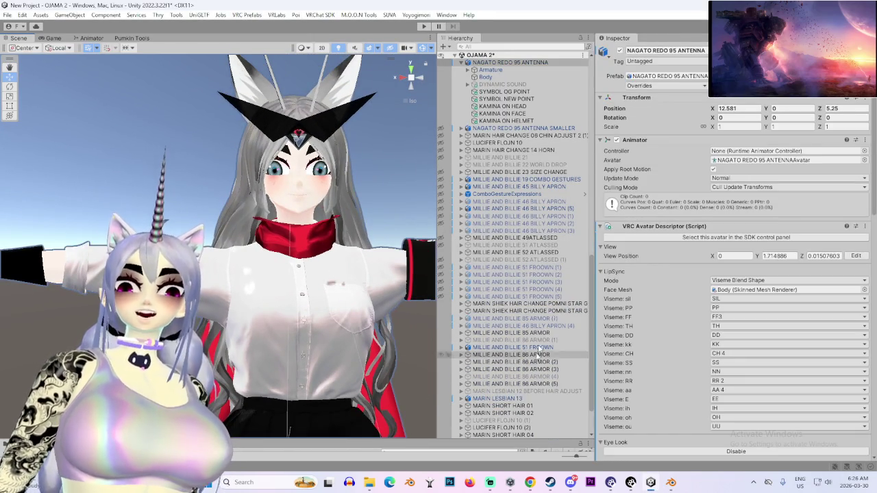
{"action": "left_click", "coordinate": [750, 160]}
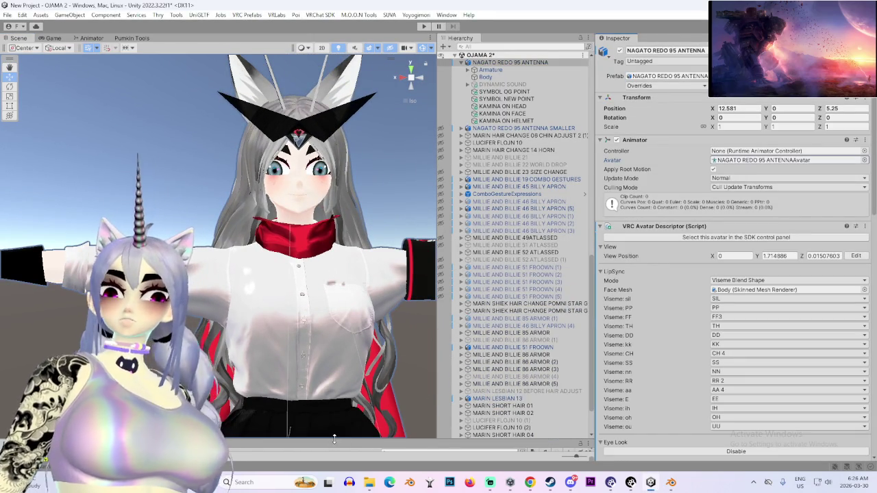
- Enlarge the Project assets area and bring the F Uniform File Explorer folder forward
{"action": "left_click_drag", "start_coordinate": [334, 438], "coordinate": [408, 271]}
{"action": "mouse_move", "coordinate": [369, 483]}
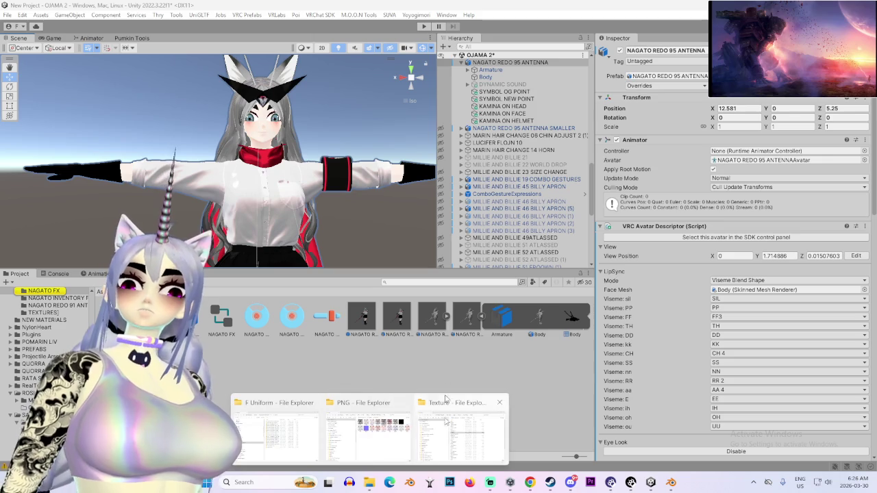
{"action": "left_click", "coordinate": [287, 439]}
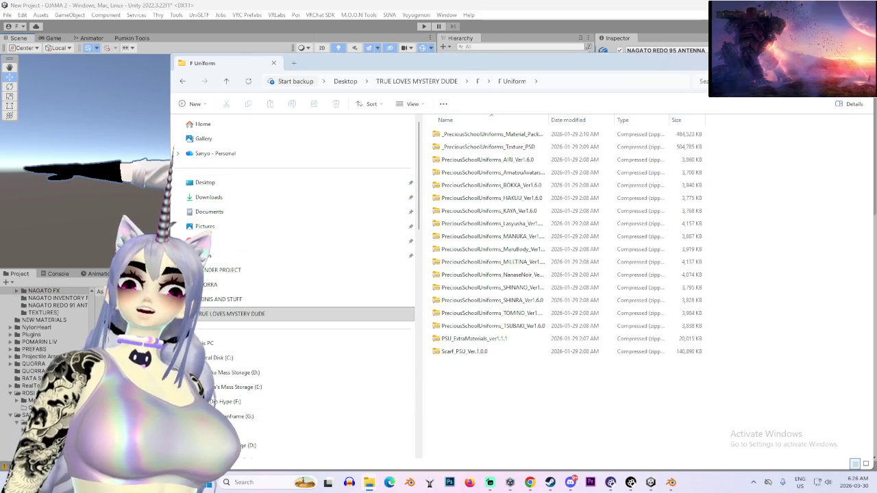
- Close the F Uniform folder window and bring up Chrome, maximized, with its address bar focused
{"action": "left_click", "coordinate": [799, 63]}
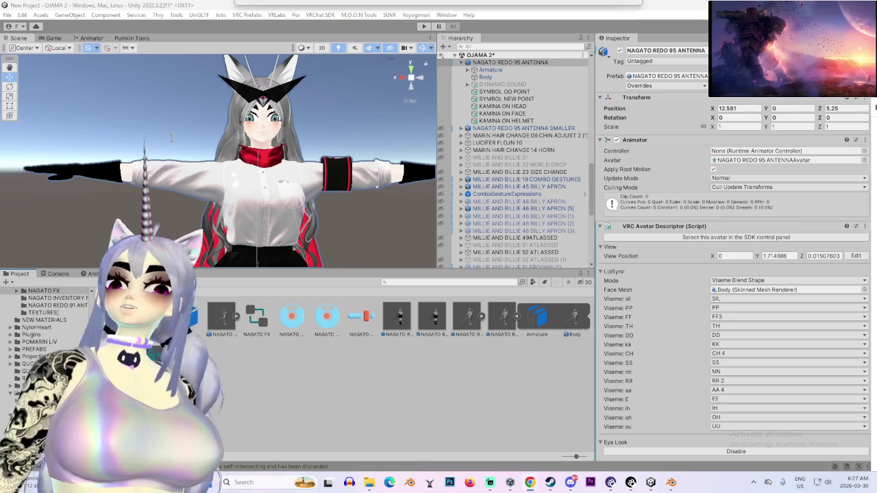
{"action": "key", "text": "alt+Tab"}
{"action": "key", "text": "super+Up"}
{"action": "key", "text": "ctrl+l"}
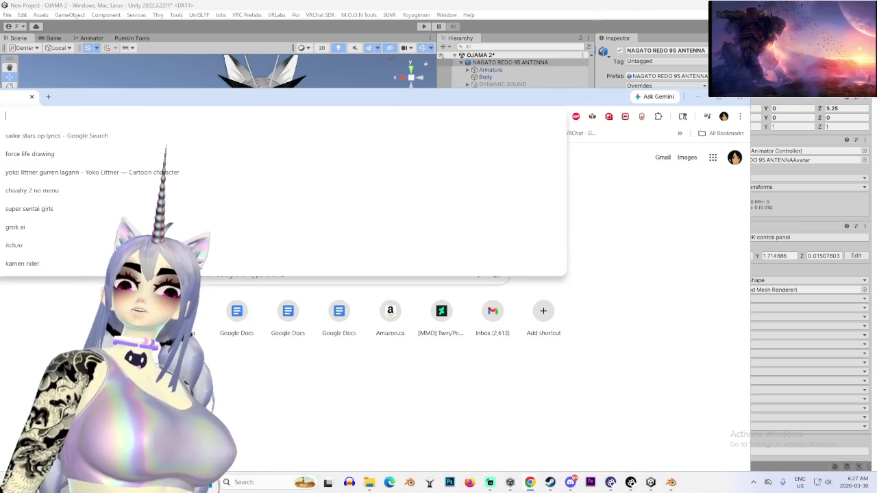
- Search Google for 'ICE CREAM FLAVORS' and expand the AI Overview's full flavor list
{"action": "type", "text": "ICE CR"}
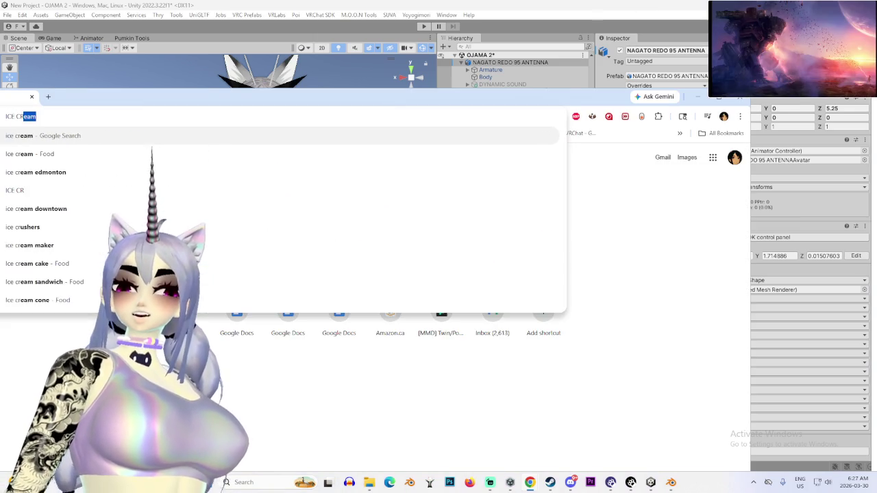
{"action": "type", "text": "EAM FLAV"}
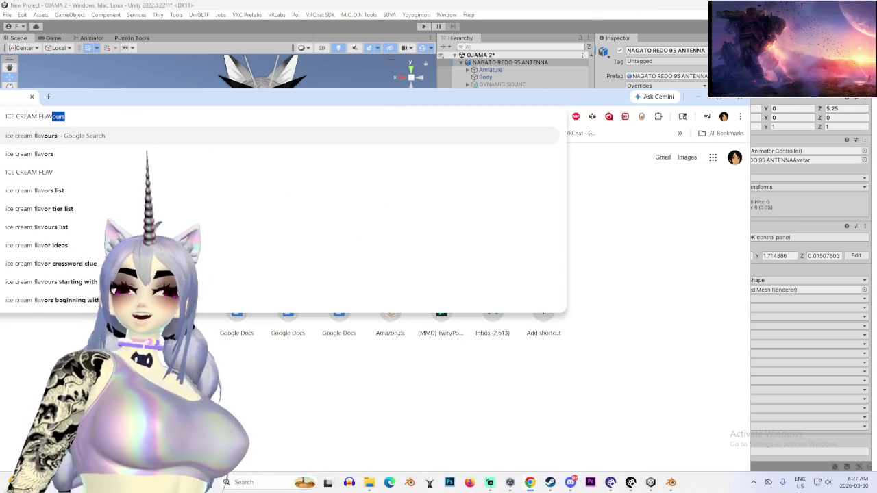
{"action": "type", "text": "ORS"}
{"action": "key", "text": "Return"}
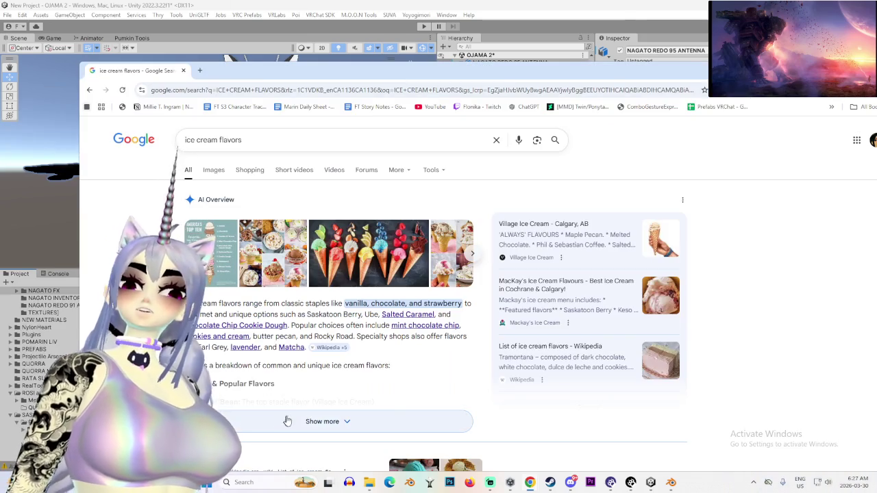
{"action": "left_click", "coordinate": [302, 421]}
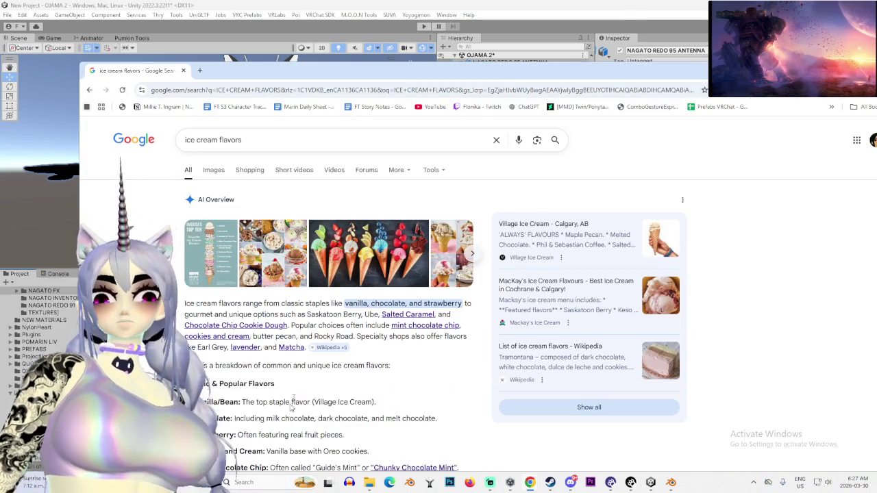
- Read down the list, highlighting entries such as Saskatoon Berry, Rocky Road, Birthday Cake and Masala
{"action": "left_click_drag", "start_coordinate": [184, 201], "coordinate": [300, 211]}
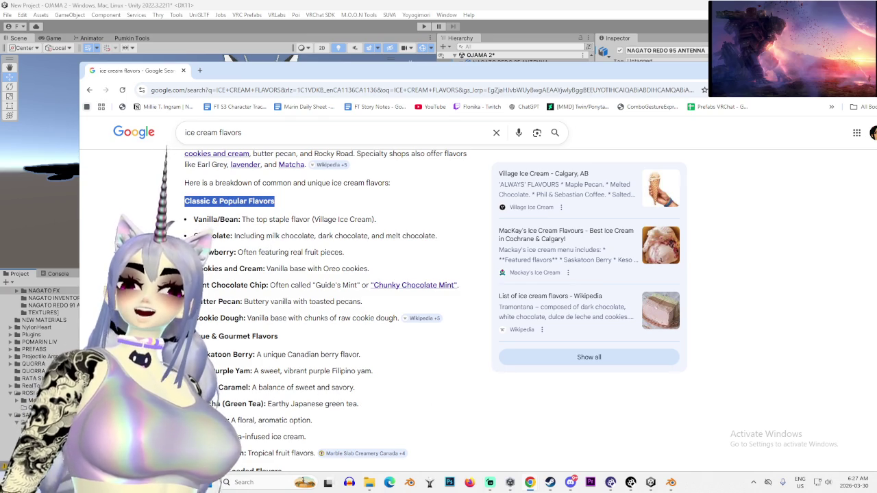
{"action": "left_click", "coordinate": [229, 201]}
{"action": "mouse_move", "coordinate": [196, 355]}
{"action": "left_mouse_down"}
{"action": "mouse_move", "coordinate": [362, 355]}
{"action": "mouse_move", "coordinate": [244, 357]}
{"action": "mouse_move", "coordinate": [263, 371]}
{"action": "mouse_move", "coordinate": [238, 371]}
{"action": "left_mouse_up"}
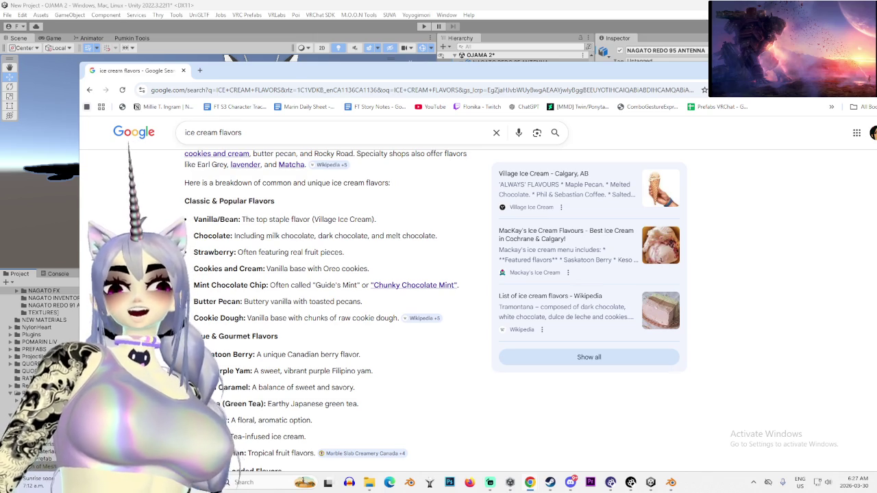
{"action": "scroll", "coordinate": [223, 398], "scroll_direction": "down", "scroll_amount": 2}
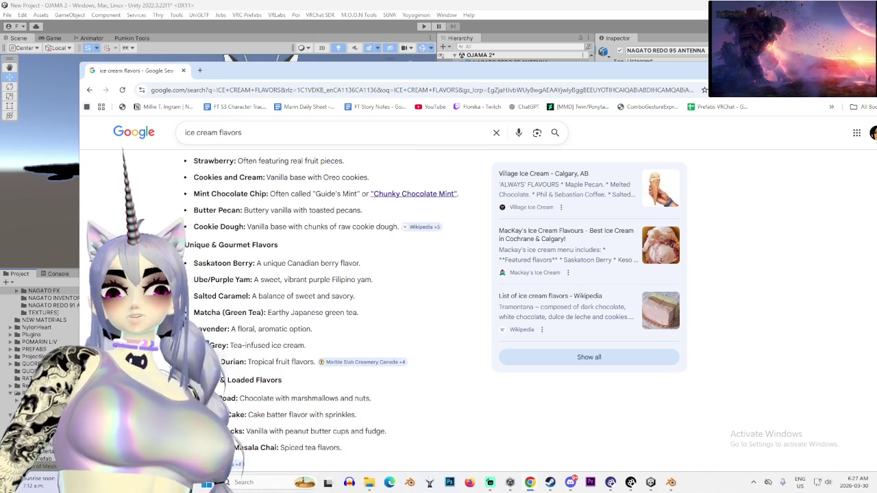
{"action": "triple_click", "coordinate": [226, 398]}
{"action": "triple_click", "coordinate": [233, 415]}
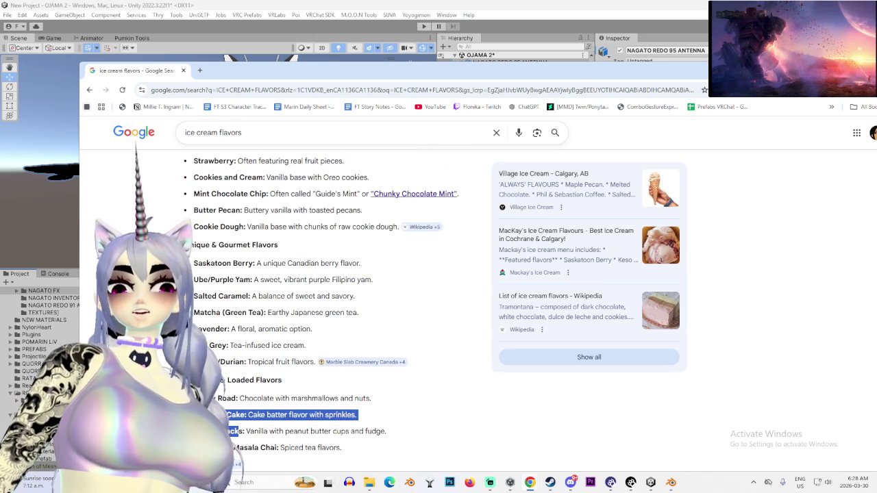
{"action": "left_click", "coordinate": [233, 416]}
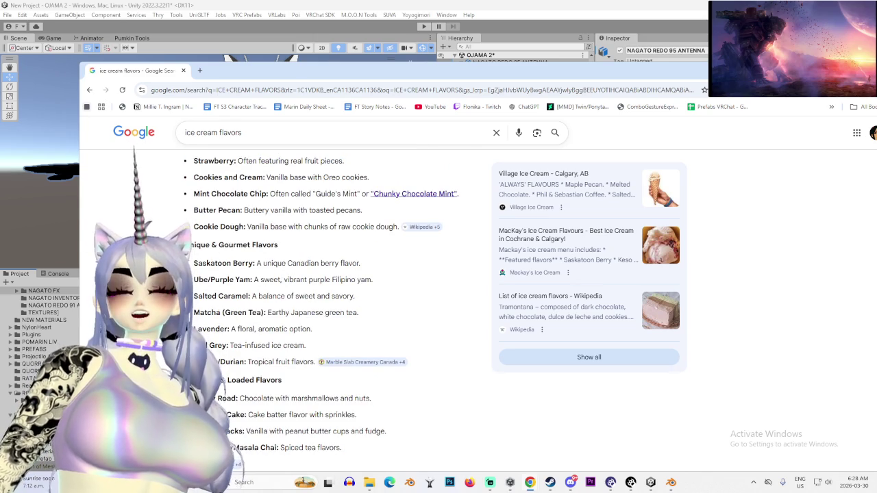
{"action": "double_click", "coordinate": [245, 447]}
{"action": "left_click", "coordinate": [277, 450]}
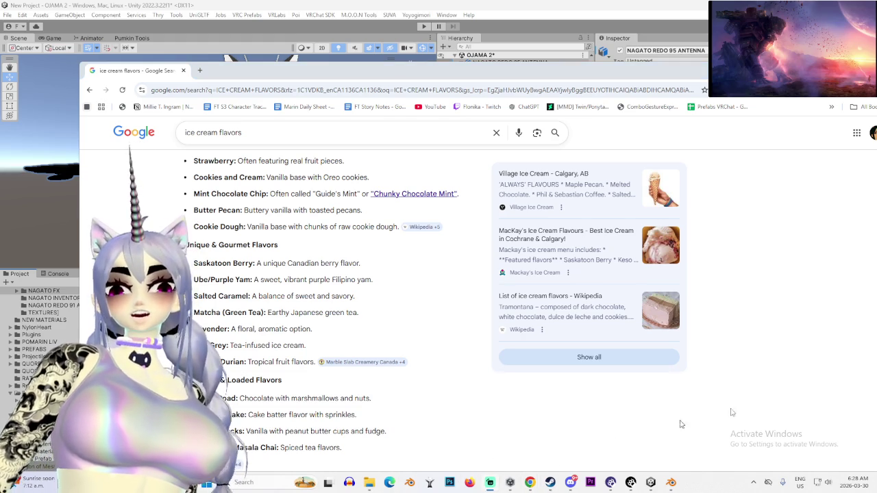
- Scroll back up to highlight the Strawberry entry, then switch back to the Unity editor
{"action": "scroll", "coordinate": [405, 378], "scroll_direction": "up", "scroll_amount": 2}
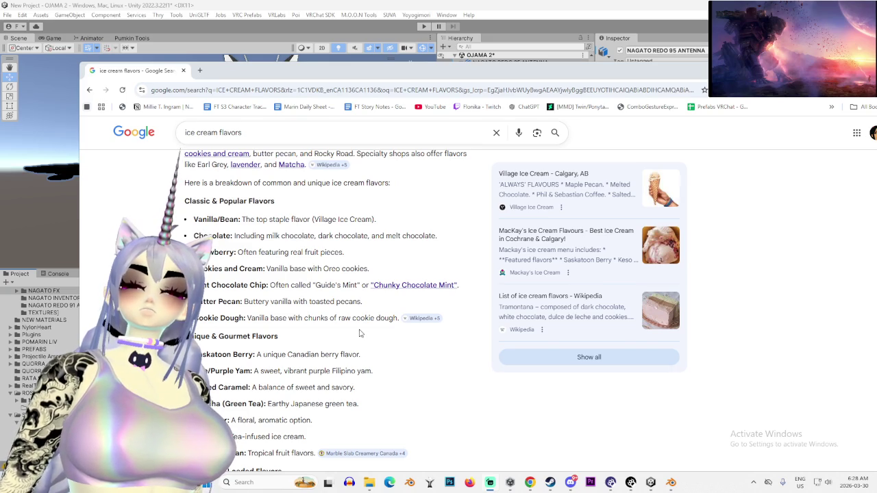
{"action": "scroll", "coordinate": [360, 333], "scroll_direction": "down", "scroll_amount": 5}
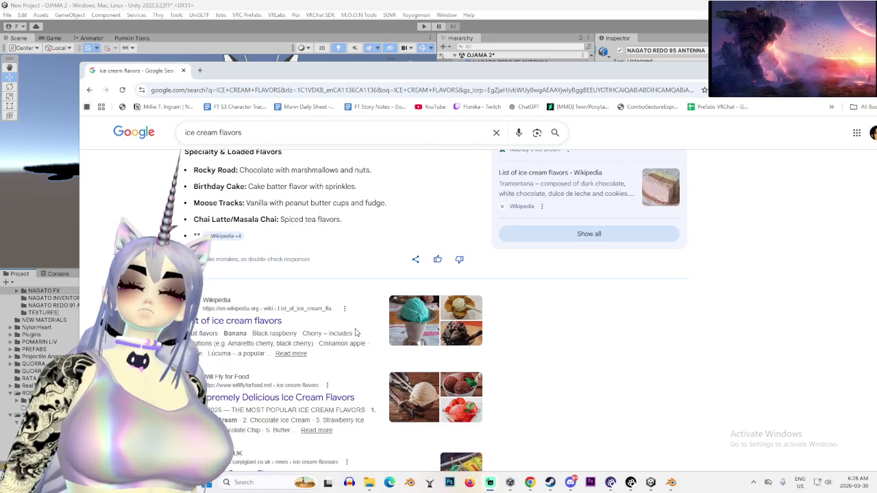
{"action": "scroll", "coordinate": [355, 333], "scroll_direction": "up", "scroll_amount": 4}
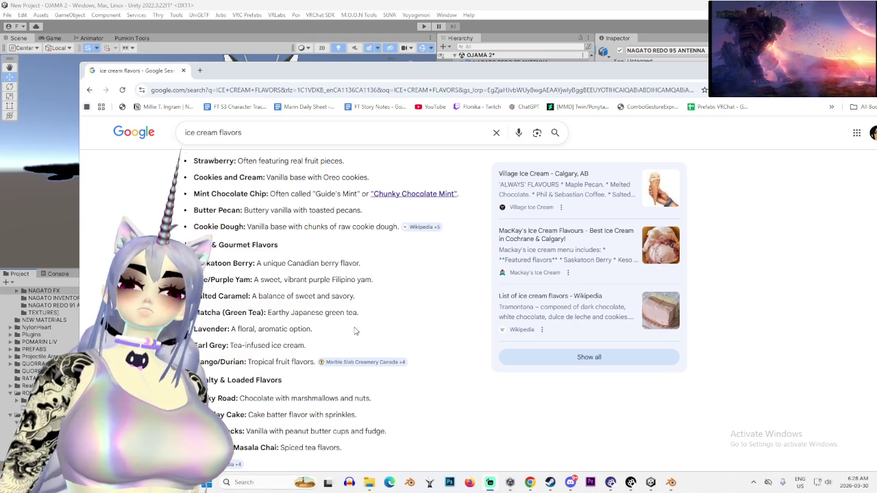
{"action": "scroll", "coordinate": [354, 331], "scroll_direction": "up", "scroll_amount": 2}
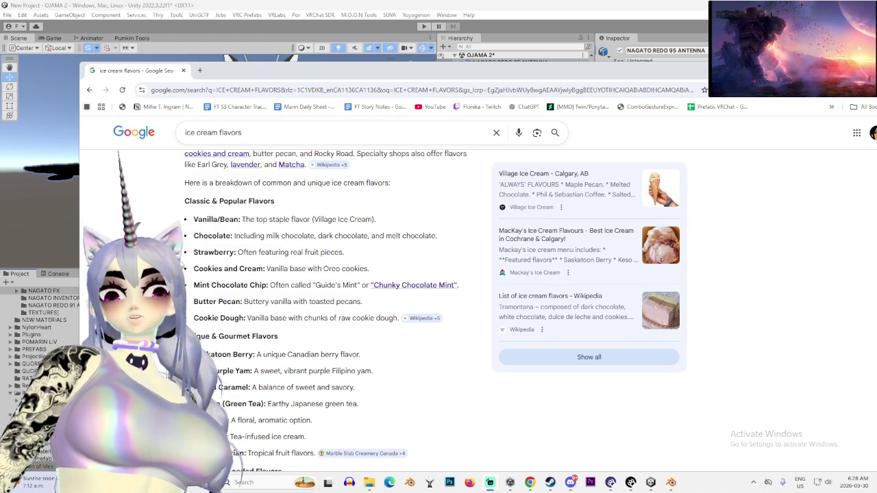
{"action": "double_click", "coordinate": [215, 252]}
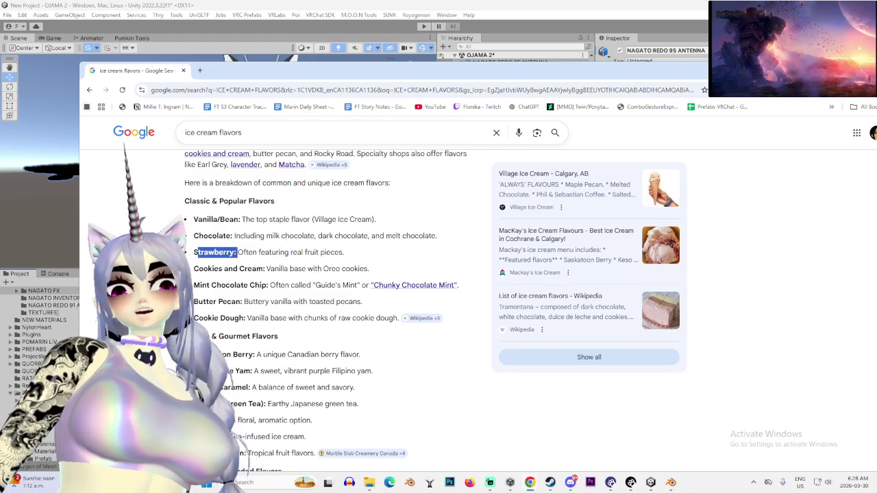
{"action": "left_click", "coordinate": [215, 252]}
{"action": "double_click", "coordinate": [215, 252]}
{"action": "left_click_drag", "start_coordinate": [238, 252], "coordinate": [344, 253]}
{"action": "left_click_drag", "start_coordinate": [193, 252], "coordinate": [235, 252]}
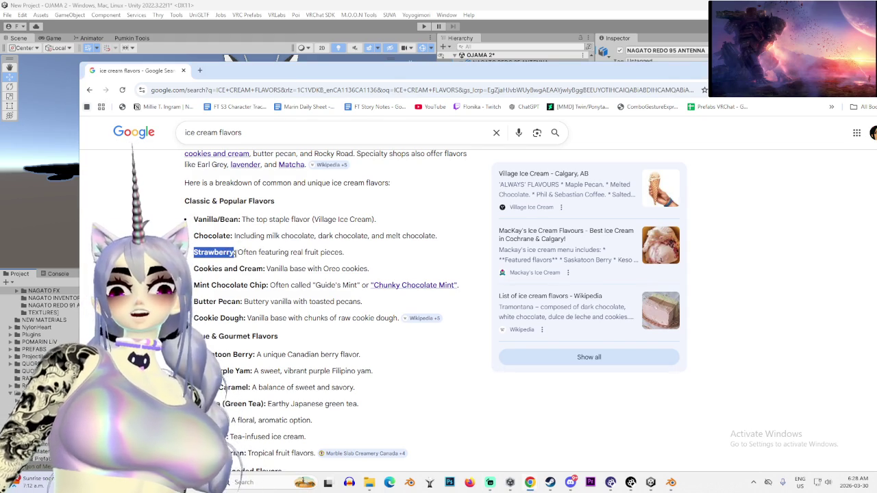
{"action": "key", "text": "alt+Tab"}
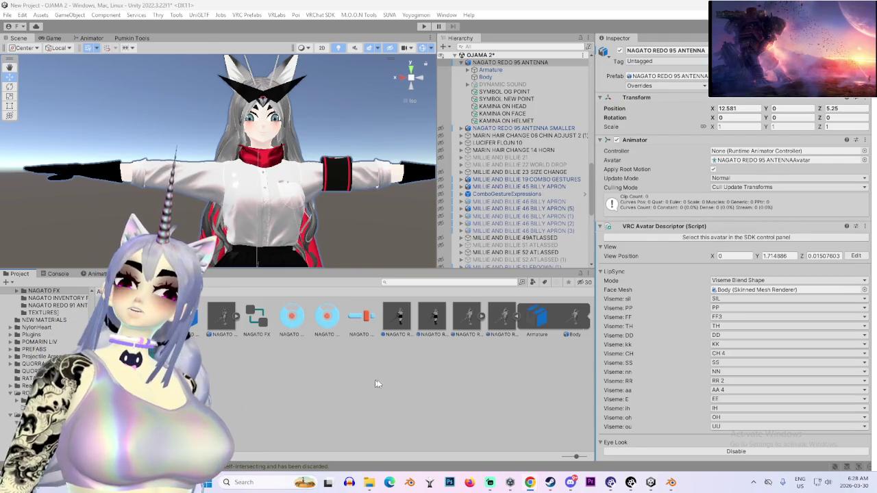
- Set NAGATO DECON 6's material Location to Use External Materials (Legacy) and apply the reimport
{"action": "left_click", "coordinate": [503, 317]}
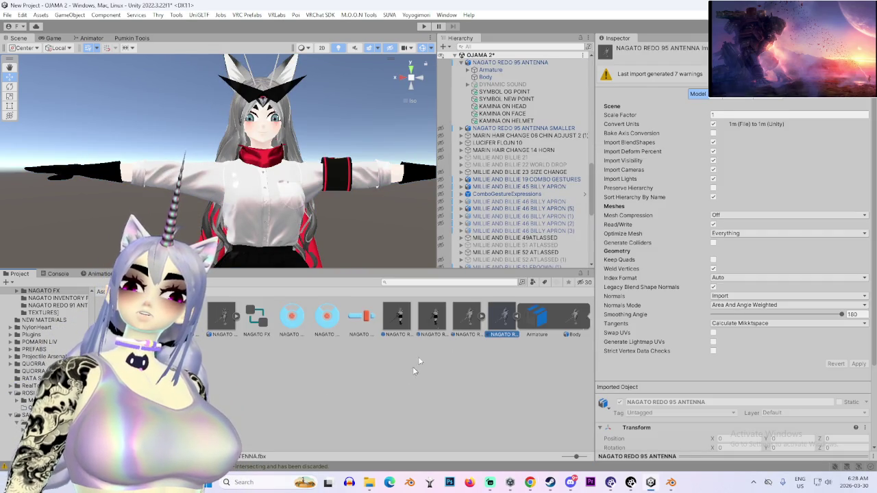
{"action": "left_click", "coordinate": [467, 317]}
{"action": "left_click", "coordinate": [432, 319]}
{"action": "left_click", "coordinate": [222, 318]}
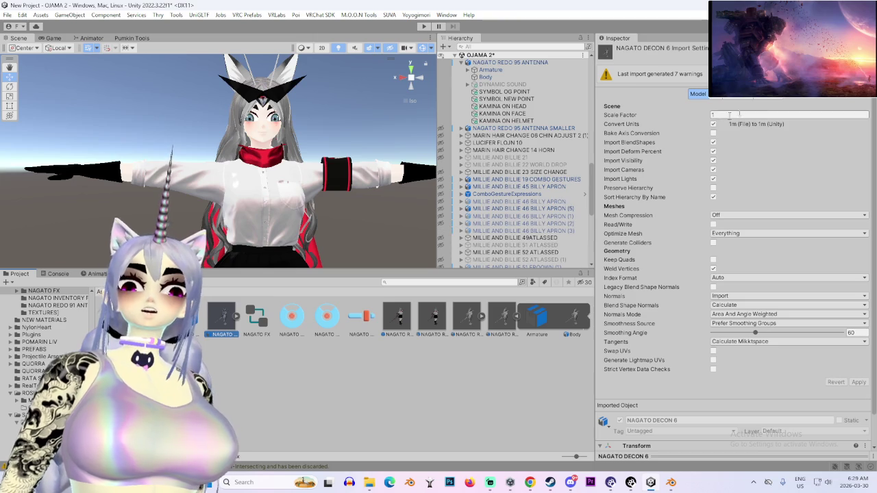
{"action": "left_click", "coordinate": [809, 93]}
{"action": "left_click", "coordinate": [756, 115]}
{"action": "left_click", "coordinate": [757, 125]}
{"action": "left_click", "coordinate": [865, 167]}
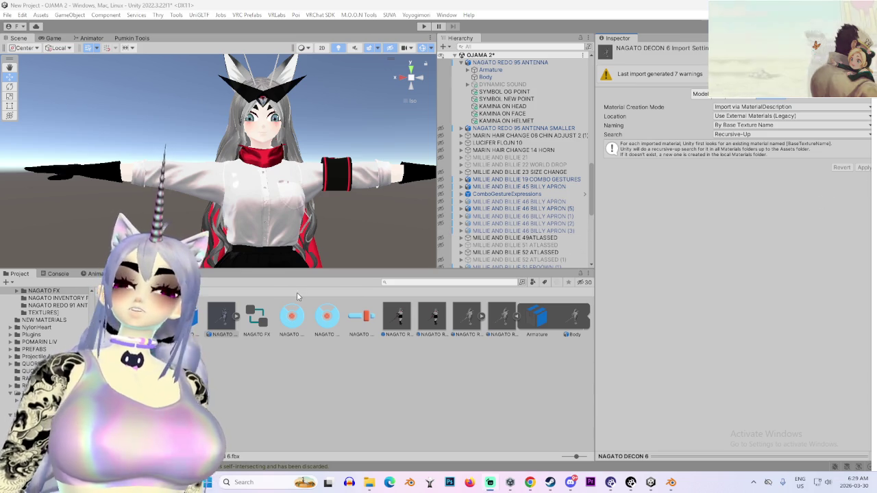
- Change NAGATO DECON 6's rig Animation Type to Humanoid and apply
{"action": "left_click", "coordinate": [721, 93]}
{"action": "left_click", "coordinate": [747, 107]}
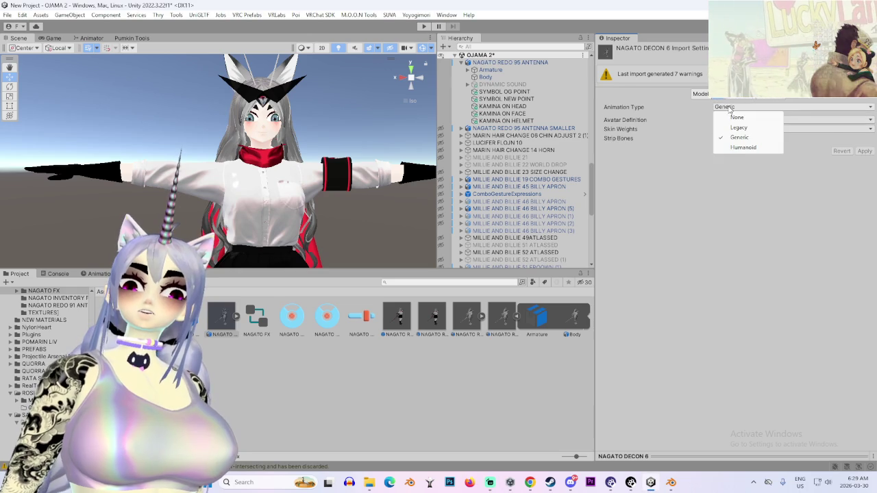
{"action": "left_click", "coordinate": [743, 148]}
{"action": "left_click", "coordinate": [864, 182]}
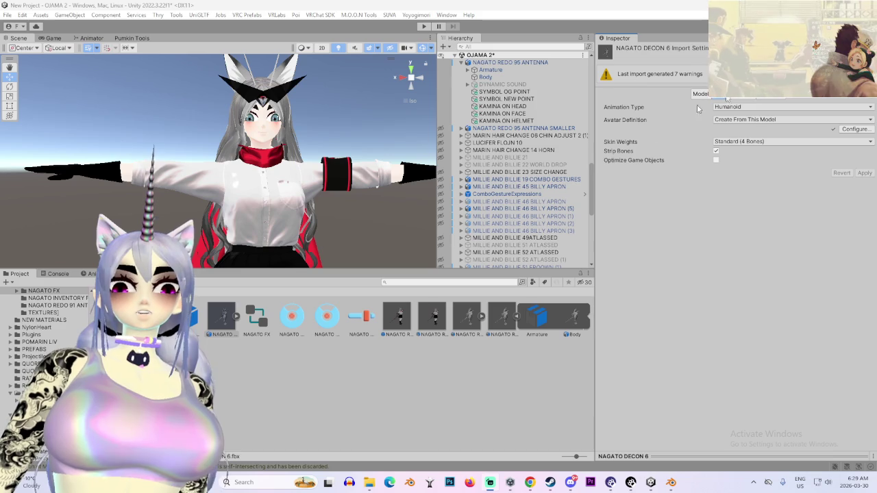
- In Avatar Configuration, clear the jaw mapping, check the hand mappings, then apply and finish
{"action": "left_click", "coordinate": [853, 130]}
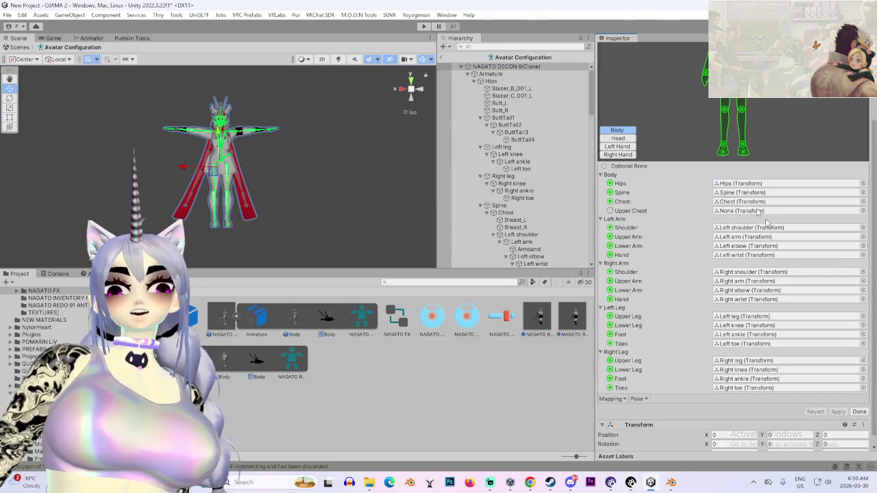
{"action": "left_click", "coordinate": [616, 139]}
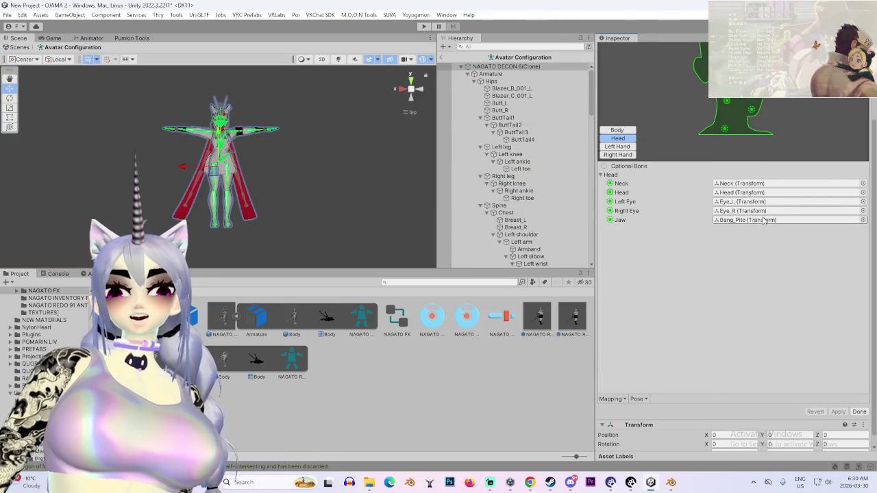
{"action": "left_click", "coordinate": [764, 220]}
{"action": "key", "text": "Delete"}
{"action": "left_click", "coordinate": [624, 178]}
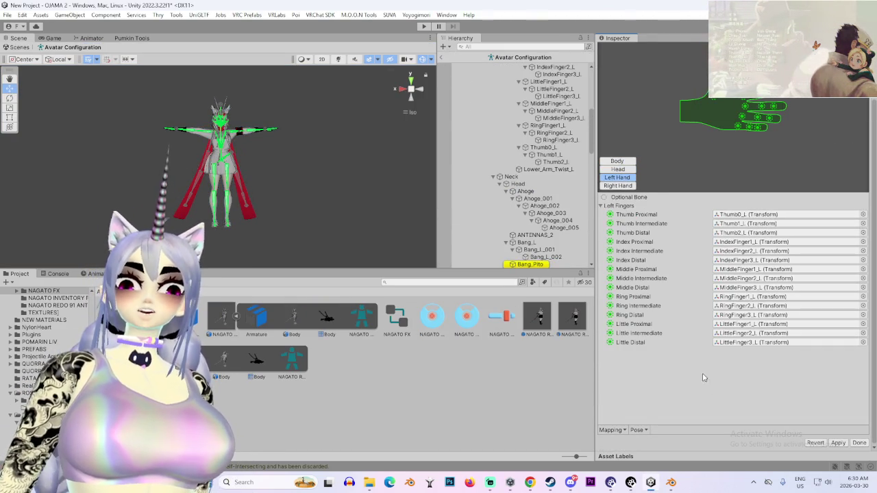
{"action": "left_click", "coordinate": [630, 186]}
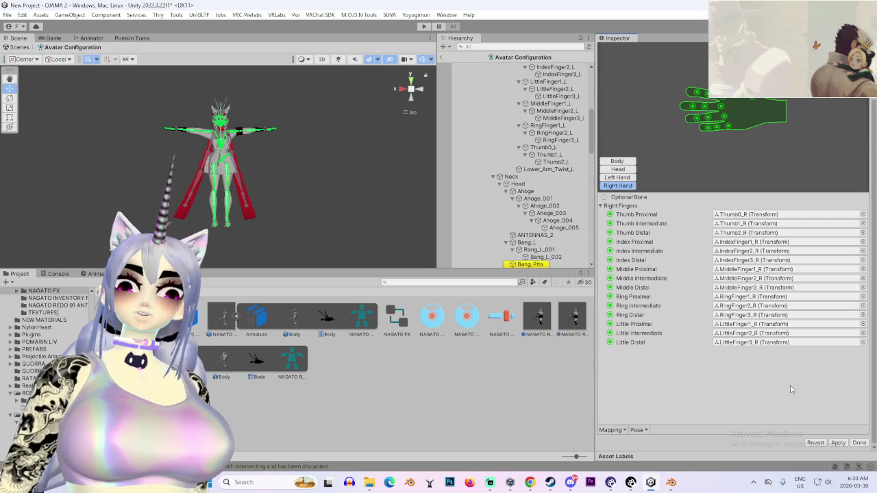
{"action": "left_click", "coordinate": [838, 443]}
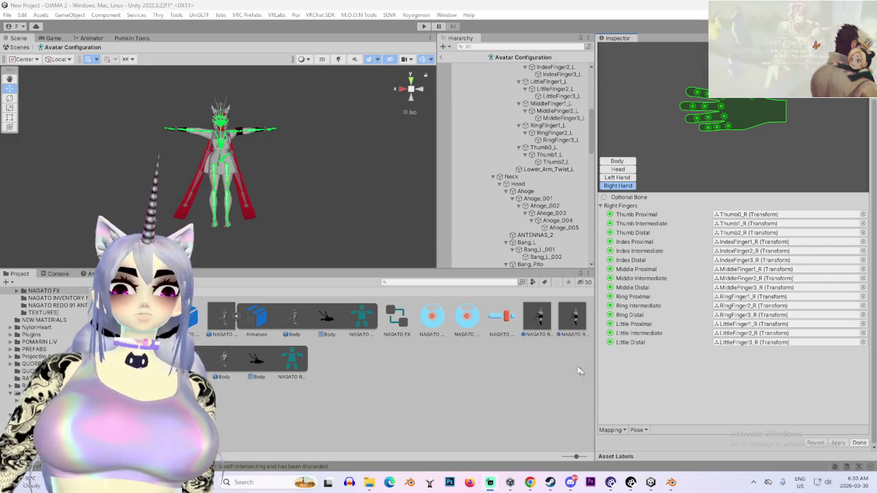
{"action": "left_click", "coordinate": [858, 443]}
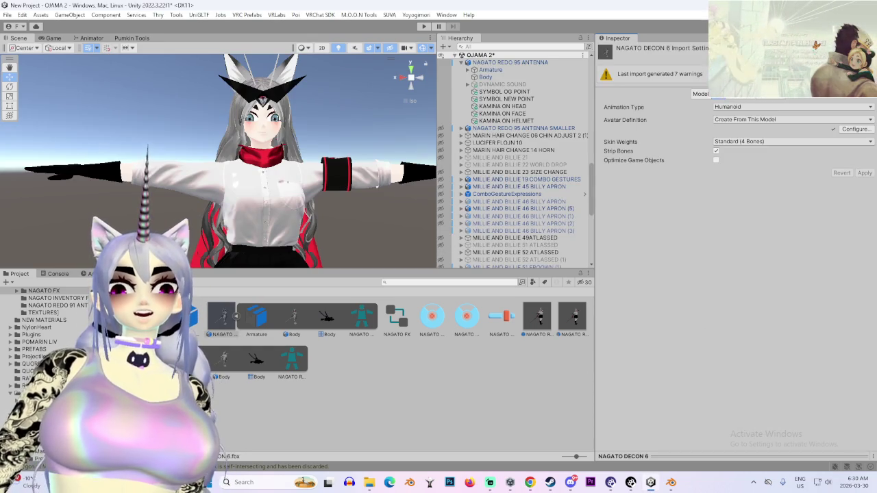
- Enable Read/Write and Legacy Blend Shape Normals on NAGATO DECON 6 and reimport it
{"action": "left_click", "coordinate": [716, 224]}
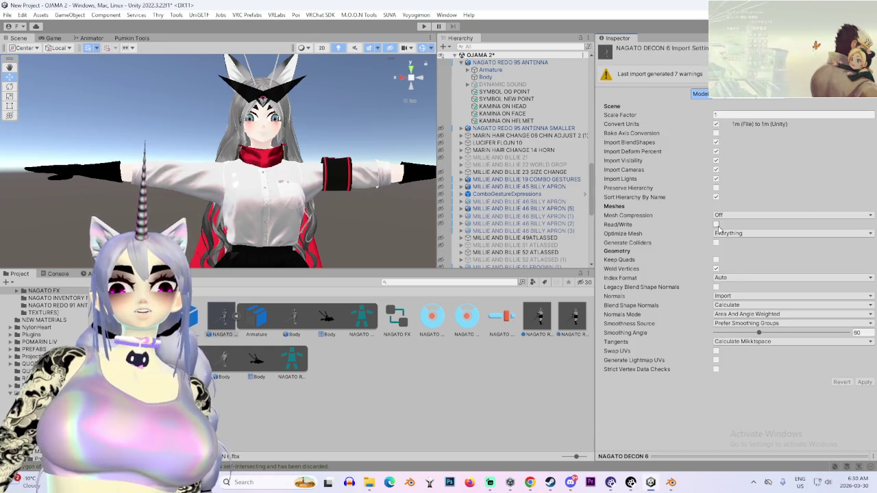
{"action": "left_click", "coordinate": [716, 287]}
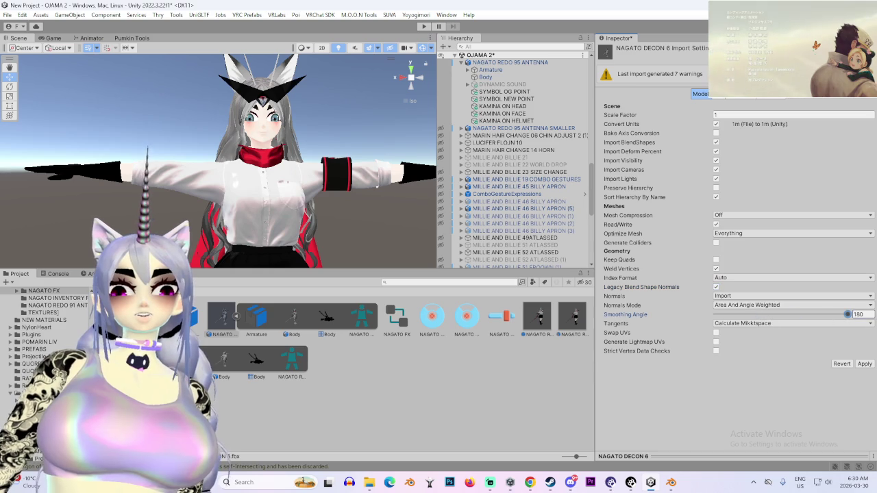
{"action": "left_click", "coordinate": [865, 364]}
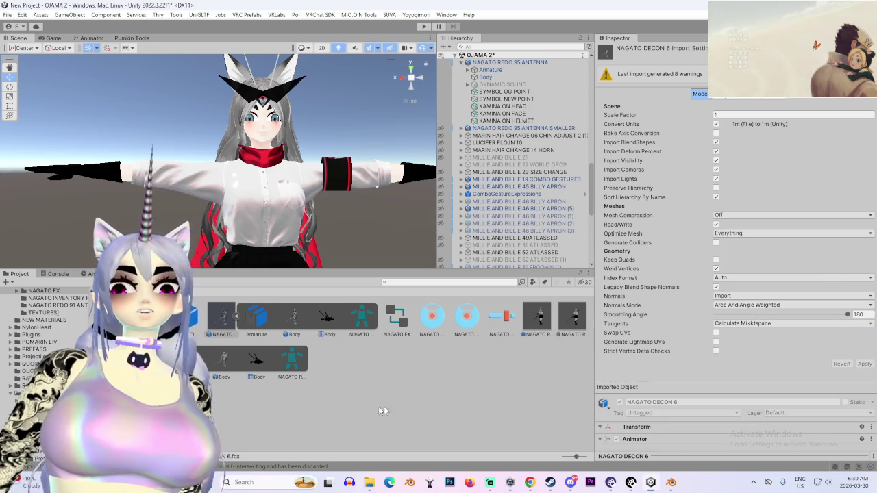
- Select NAGATO DECON 6 in the scene and drag it along X away from the other avatars
{"action": "left_click", "coordinate": [227, 326]}
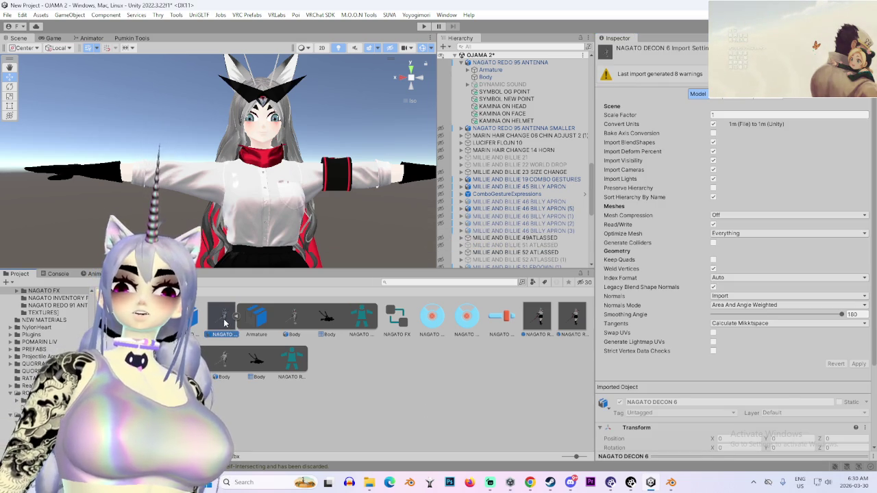
{"action": "scroll", "coordinate": [485, 61], "scroll_direction": "up", "scroll_amount": 3}
{"action": "scroll", "coordinate": [485, 60], "scroll_direction": "up", "scroll_amount": 2}
{"action": "left_click", "coordinate": [496, 62]}
{"action": "scroll", "coordinate": [229, 199], "scroll_direction": "down", "scroll_amount": 5}
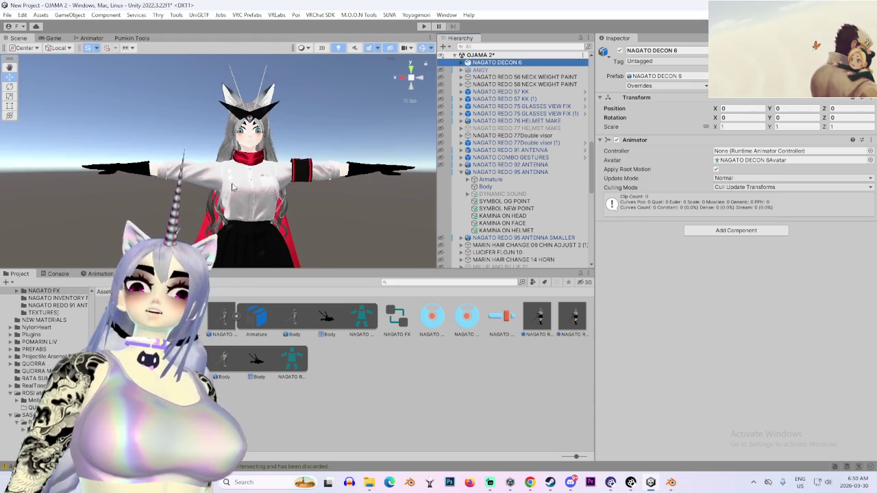
{"action": "scroll", "coordinate": [226, 220], "scroll_direction": "down", "scroll_amount": 5}
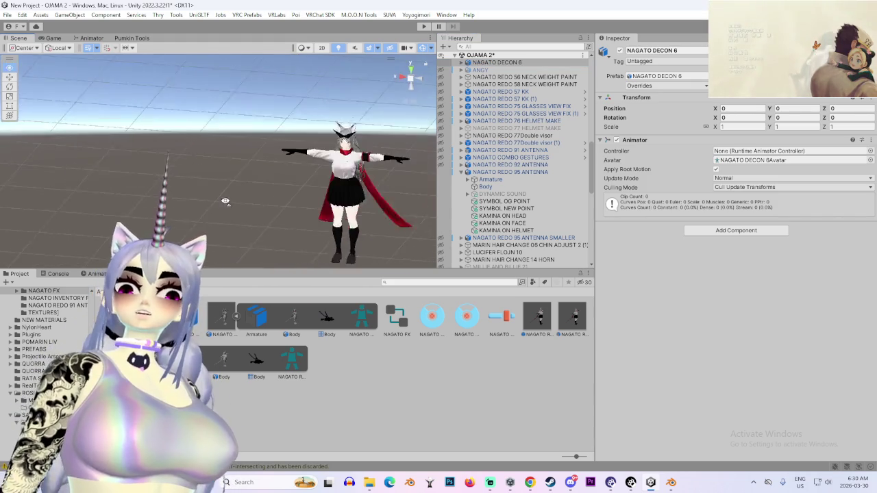
{"action": "scroll", "coordinate": [232, 214], "scroll_direction": "down", "scroll_amount": 8}
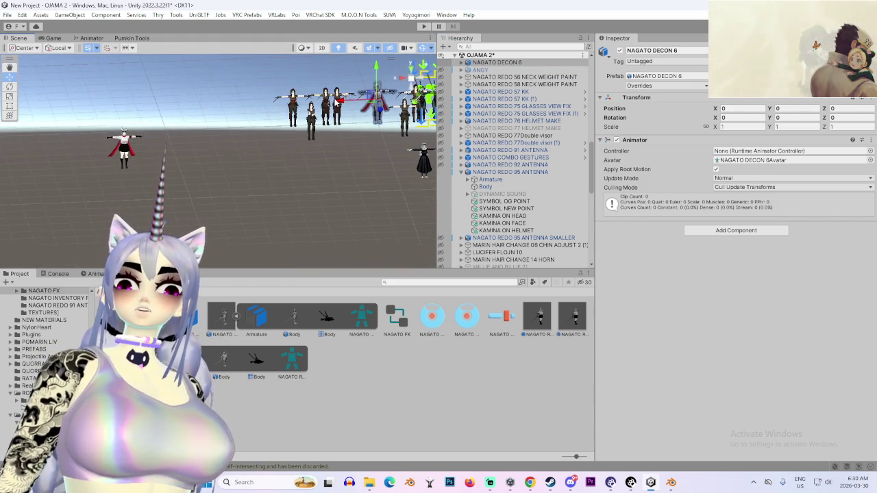
{"action": "mouse_move", "coordinate": [337, 103]}
{"action": "left_mouse_down"}
{"action": "mouse_move", "coordinate": [106, 106]}
{"action": "mouse_move", "coordinate": [143, 103]}
{"action": "left_mouse_up"}
- Frame NAGATO DECON 6 from the front, enlarge the Scene viewport, and open Pumkin's Avatar Tools
{"action": "double_click", "coordinate": [495, 62]}
{"action": "scroll", "coordinate": [491, 61], "scroll_direction": "up", "scroll_amount": 5}
{"action": "scroll", "coordinate": [284, 204], "scroll_direction": "up", "scroll_amount": 5}
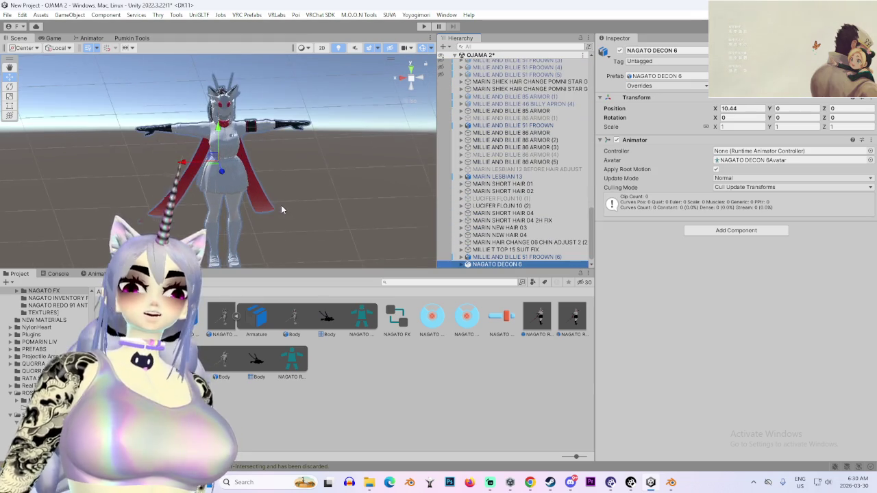
{"action": "left_click", "coordinate": [421, 81]}
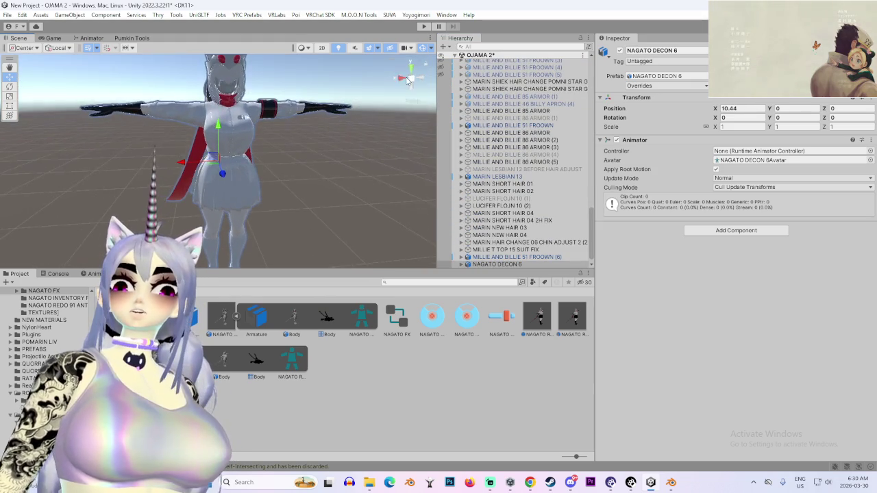
{"action": "left_click", "coordinate": [413, 82]}
{"action": "scroll", "coordinate": [338, 174], "scroll_direction": "up", "scroll_amount": 3}
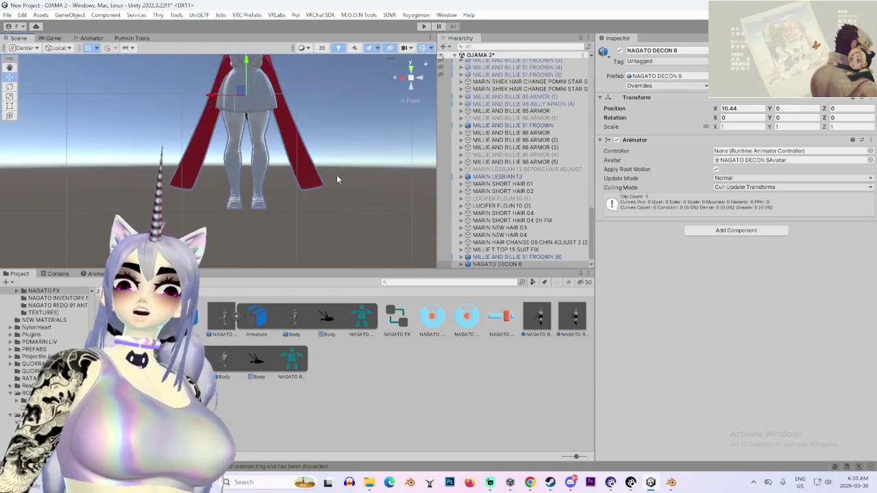
{"action": "scroll", "coordinate": [338, 174], "scroll_direction": "down", "scroll_amount": 4}
{"action": "left_click_drag", "start_coordinate": [345, 267], "coordinate": [343, 394]}
{"action": "scroll", "coordinate": [340, 246], "scroll_direction": "up", "scroll_amount": 5}
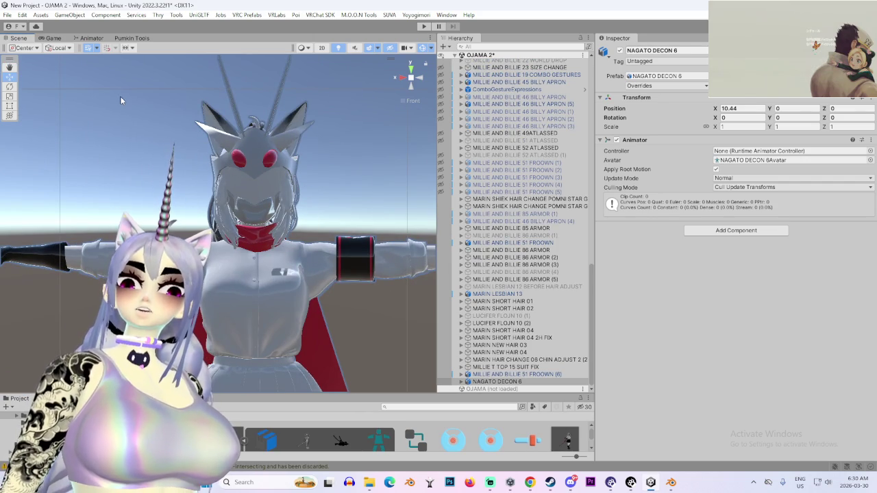
{"action": "left_click", "coordinate": [127, 37]}
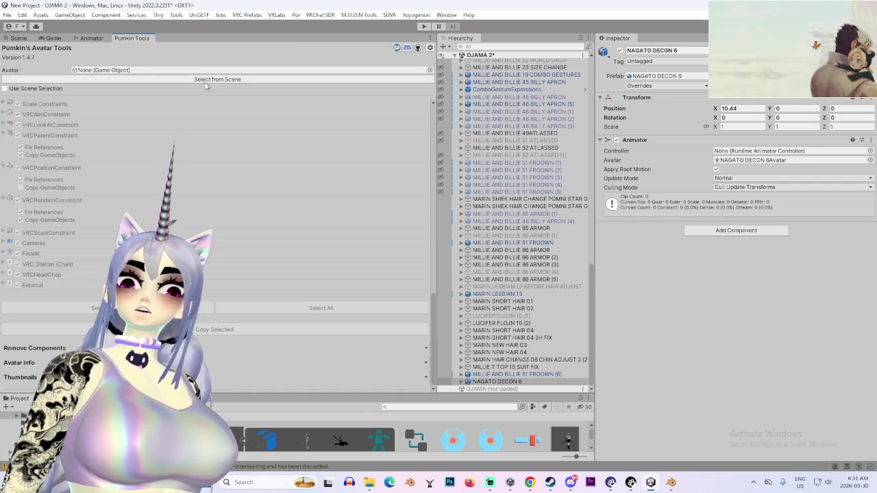
- Make NAGATO DECON 6 Pumkin's target avatar and select NAGATO REDO 95 ANTENNA SMALLER as the source
{"action": "left_click", "coordinate": [159, 80]}
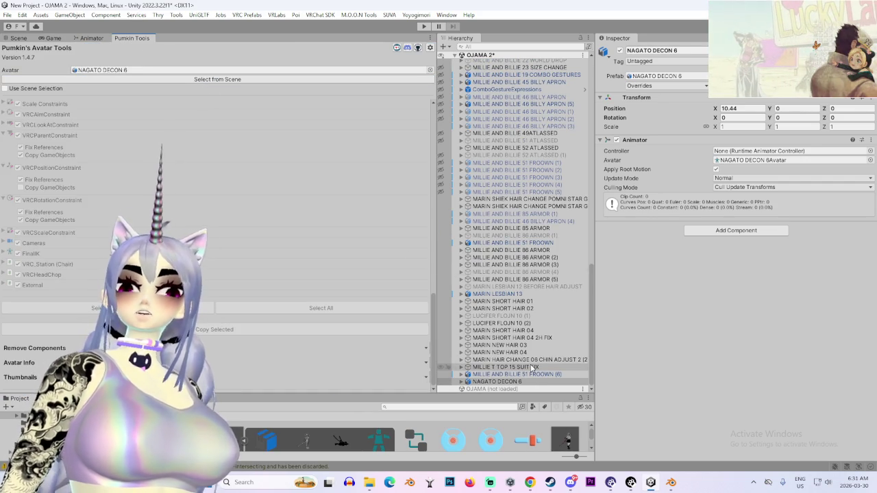
{"action": "scroll", "coordinate": [524, 346], "scroll_direction": "up", "scroll_amount": 5}
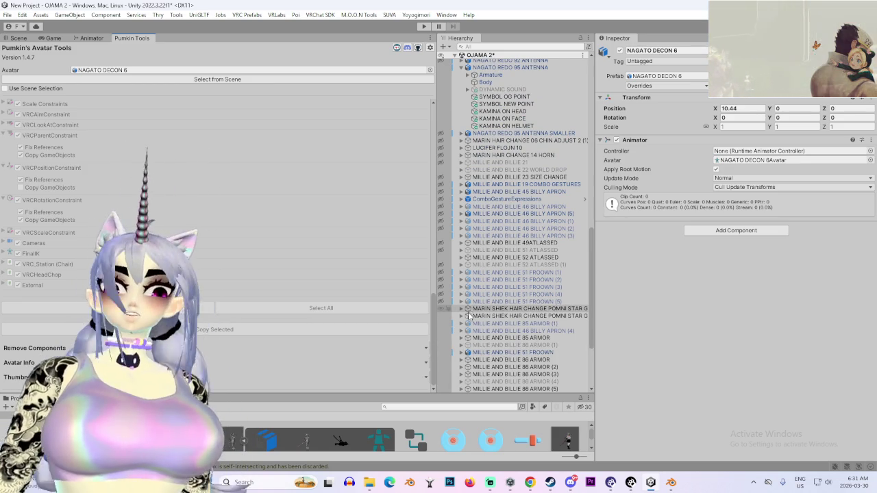
{"action": "scroll", "coordinate": [469, 312], "scroll_direction": "up", "scroll_amount": 3}
{"action": "left_click", "coordinate": [535, 123]}
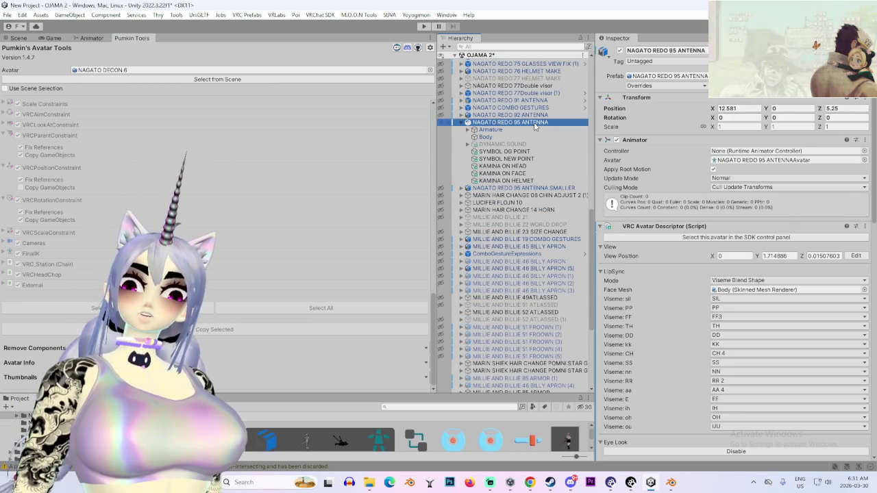
{"action": "left_click", "coordinate": [556, 188]}
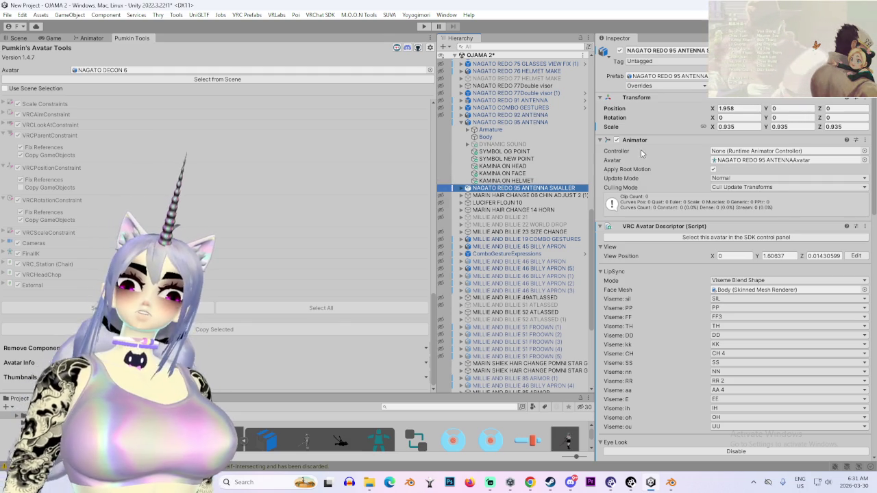
{"action": "left_click", "coordinate": [19, 37]}
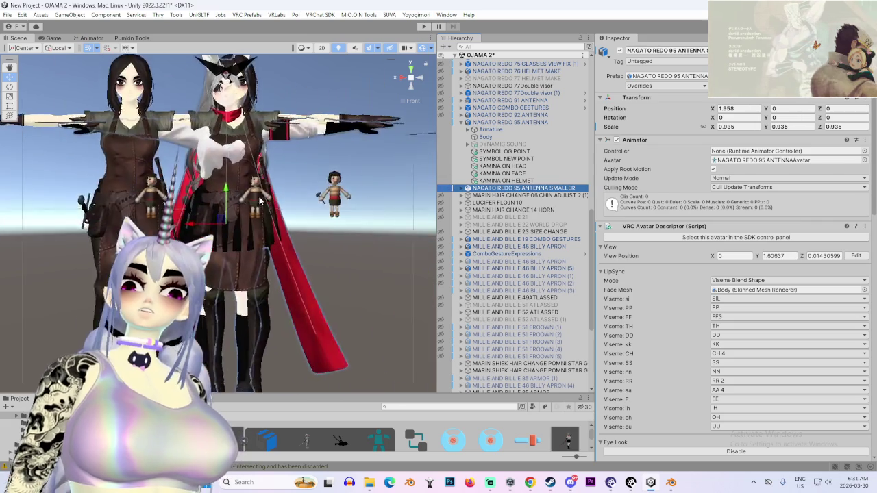
- Select NAGATO DECON 6 in the Hierarchy and dismiss a Steam window that got in the way
{"action": "left_click_drag", "start_coordinate": [301, 271], "coordinate": [302, 272]}
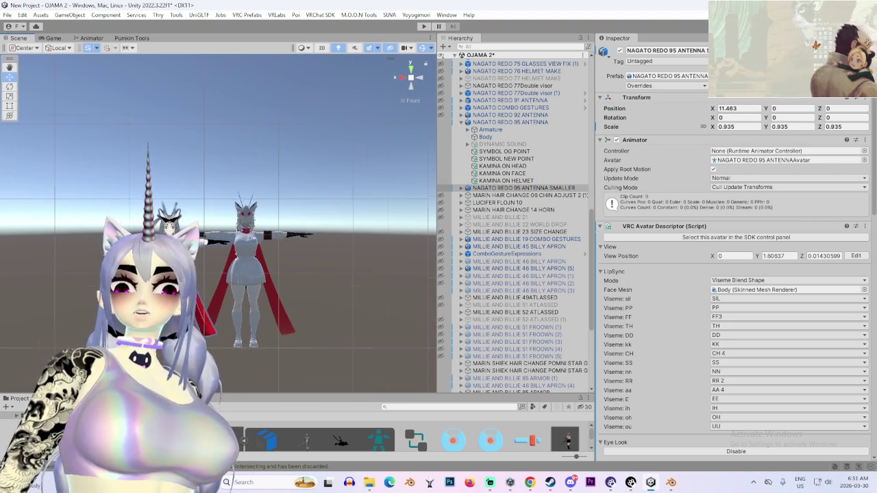
{"action": "scroll", "coordinate": [226, 233], "scroll_direction": "up", "scroll_amount": 5}
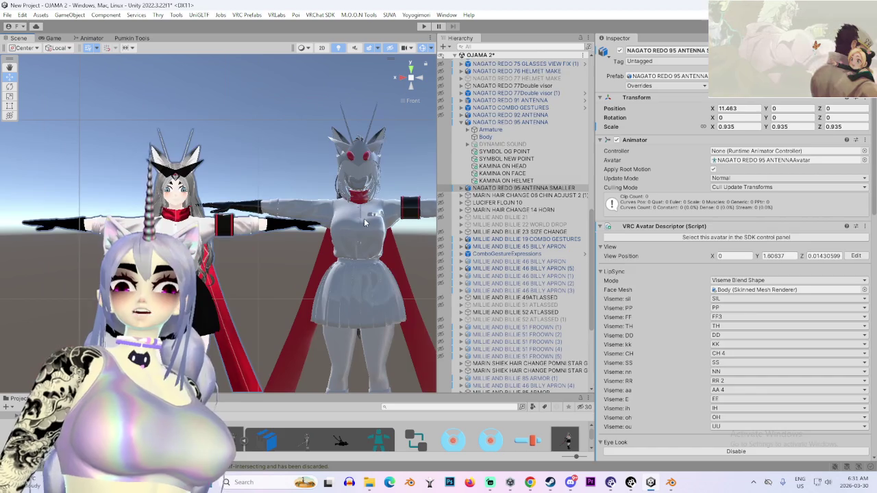
{"action": "left_click", "coordinate": [356, 224]}
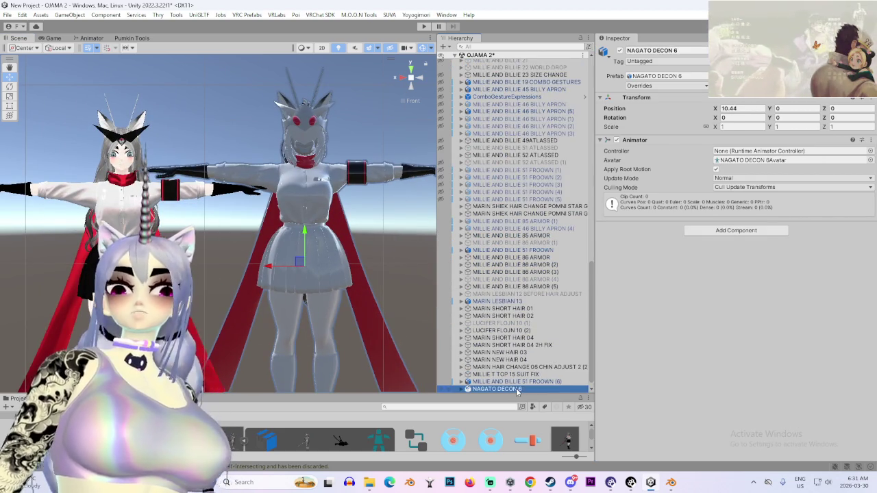
{"action": "right_click", "coordinate": [516, 388]}
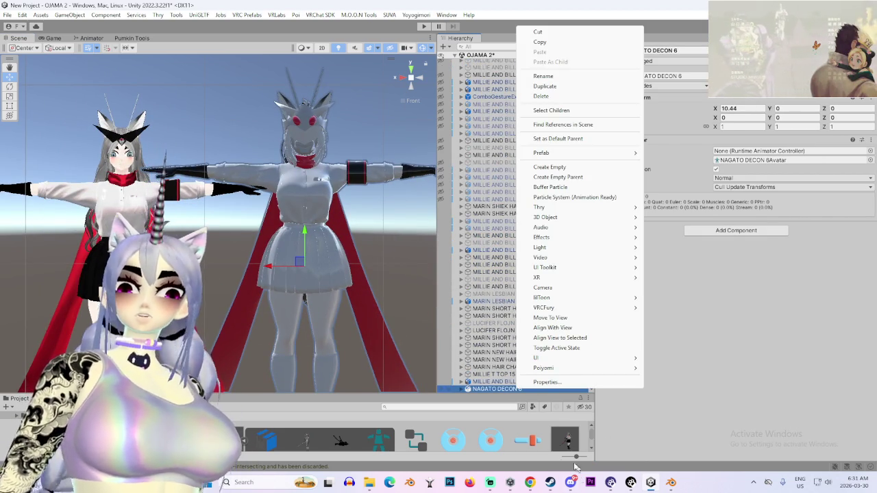
{"action": "left_click", "coordinate": [551, 482]}
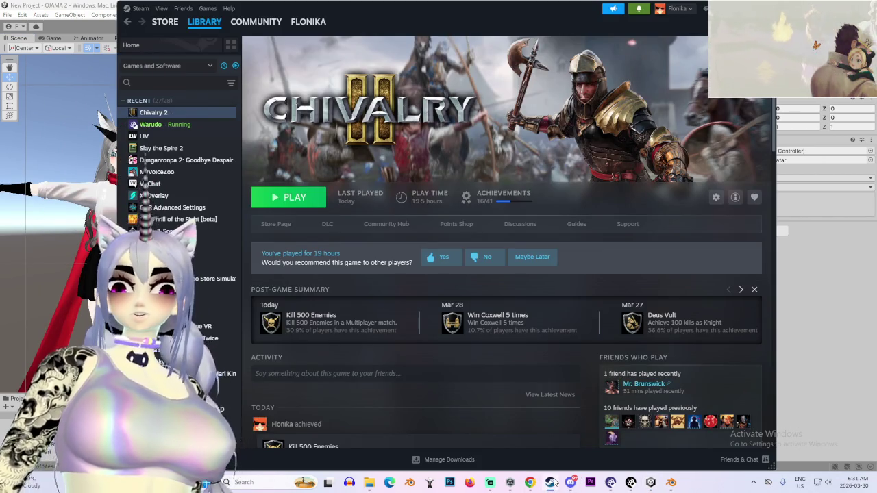
{"action": "left_click", "coordinate": [551, 483]}
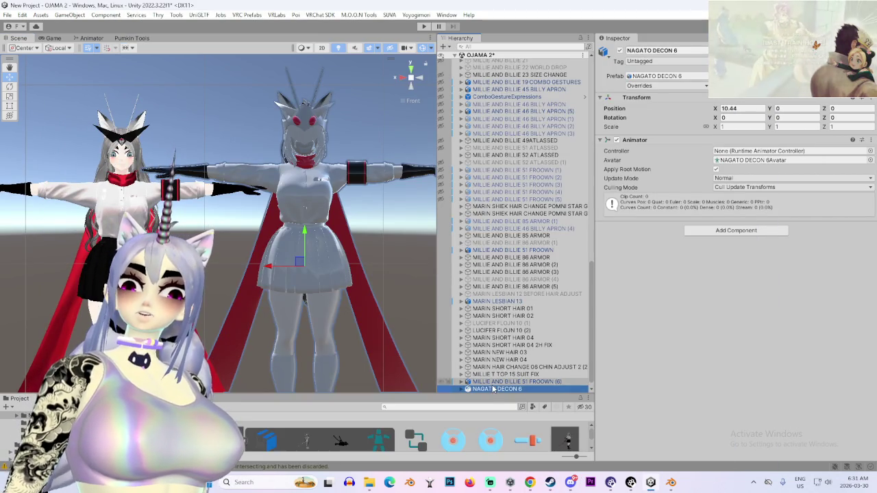
- Unpack the NAGATO DECON 6 prefab and expand its Armature down to the Hips bones
{"action": "right_click", "coordinate": [494, 389]}
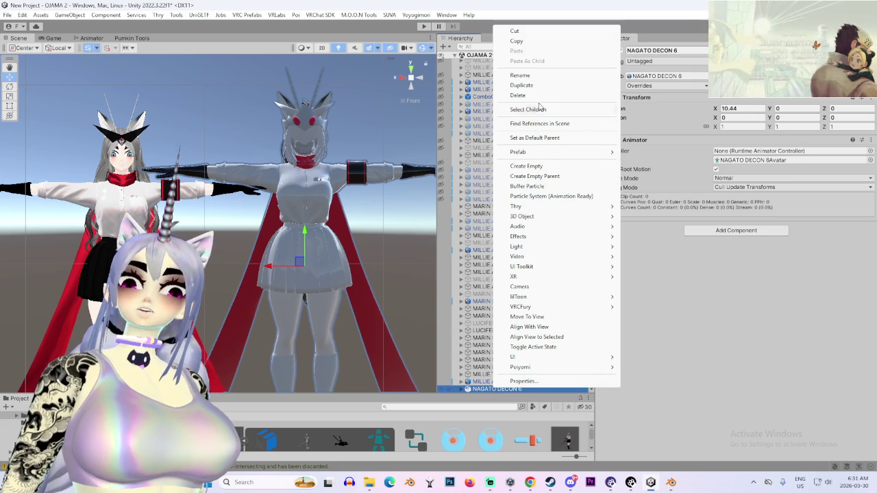
{"action": "mouse_move", "coordinate": [548, 152]}
{"action": "left_click", "coordinate": [668, 215]}
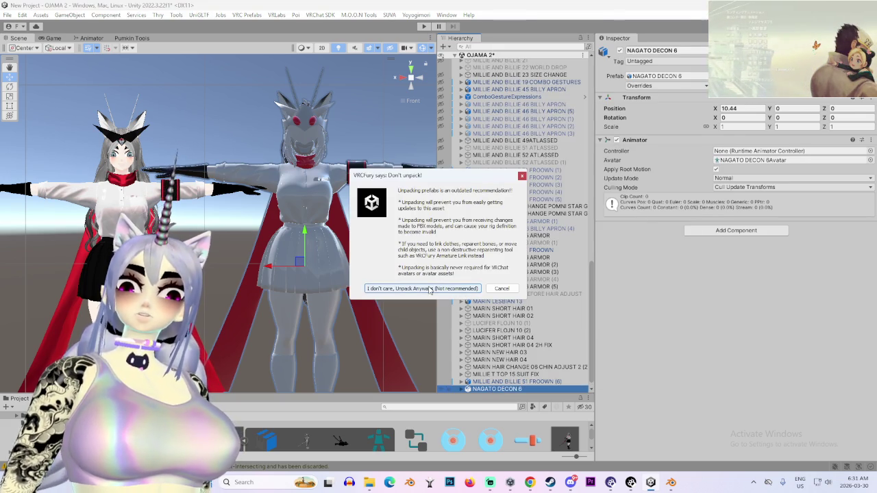
{"action": "left_click", "coordinate": [430, 289]}
{"action": "left_click", "coordinate": [461, 389]}
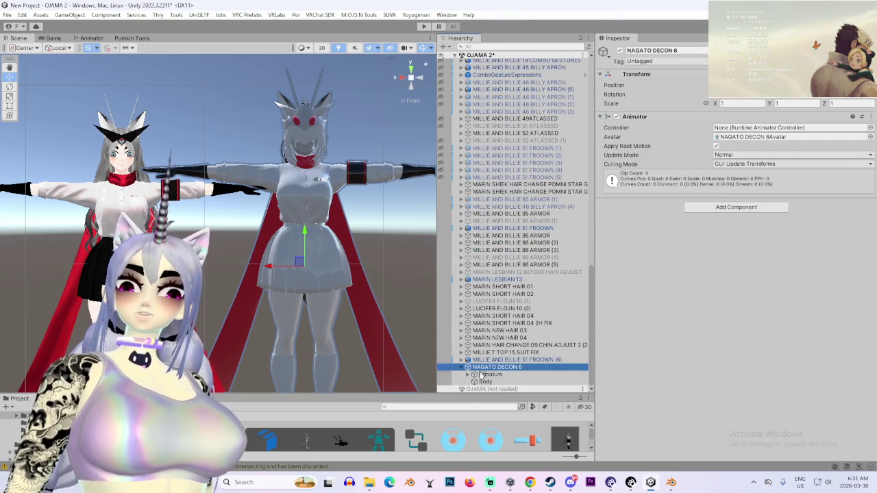
{"action": "left_click", "coordinate": [470, 375]}
{"action": "left_click", "coordinate": [491, 374]}
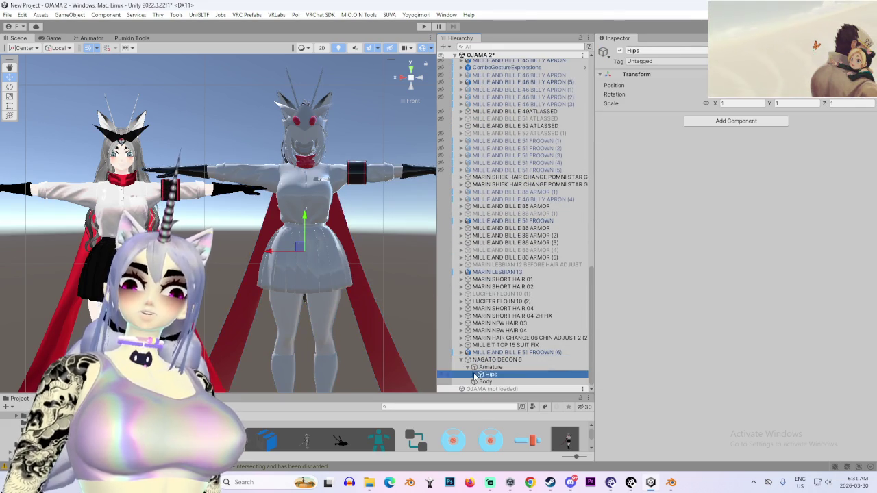
{"action": "left_click", "coordinate": [481, 375]}
{"action": "left_click", "coordinate": [525, 302]}
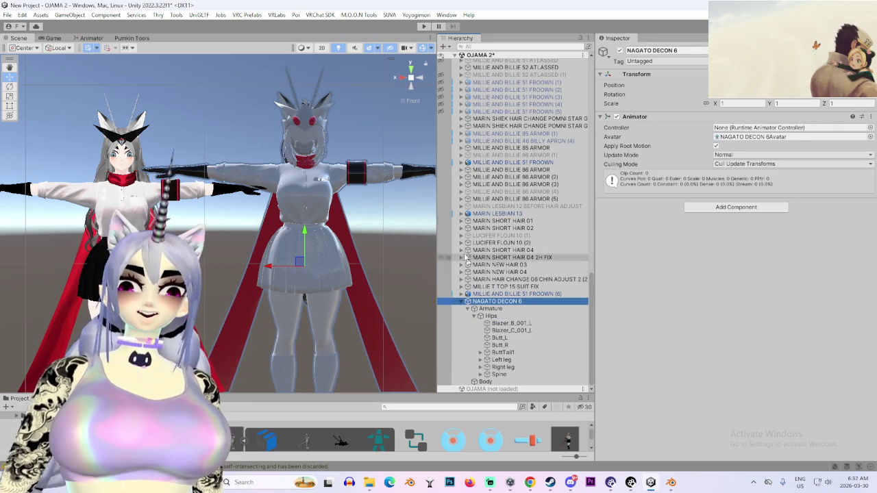
- Drag NAGATO REDO 95 ANTENNA SMALLER to the bottom of the Hierarchy and return to Pumkin's Avatar Tools
{"action": "mouse_move", "coordinate": [194, 208]}
{"action": "left_mouse_down"}
{"action": "mouse_move", "coordinate": [270, 208]}
{"action": "mouse_move", "coordinate": [214, 208]}
{"action": "left_mouse_up"}
{"action": "left_click", "coordinate": [205, 199]}
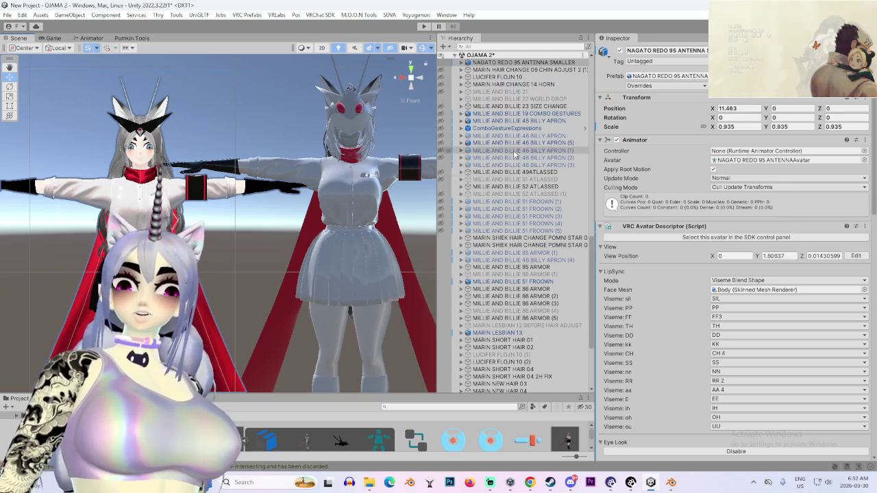
{"action": "scroll", "coordinate": [501, 274], "scroll_direction": "up", "scroll_amount": 3}
{"action": "left_click", "coordinate": [524, 117]}
{"action": "mouse_move", "coordinate": [524, 118]}
{"action": "left_mouse_down"}
{"action": "mouse_move", "coordinate": [514, 388]}
{"action": "mouse_move", "coordinate": [521, 385]}
{"action": "left_mouse_up"}
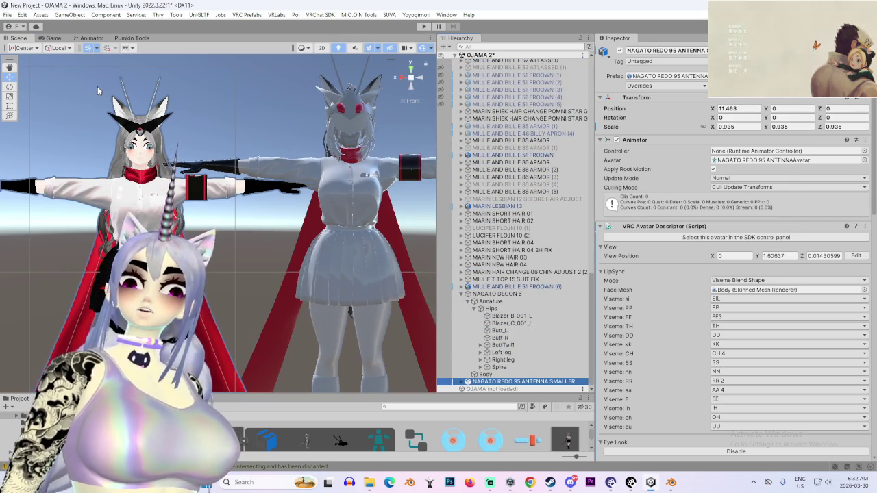
{"action": "left_click", "coordinate": [129, 39]}
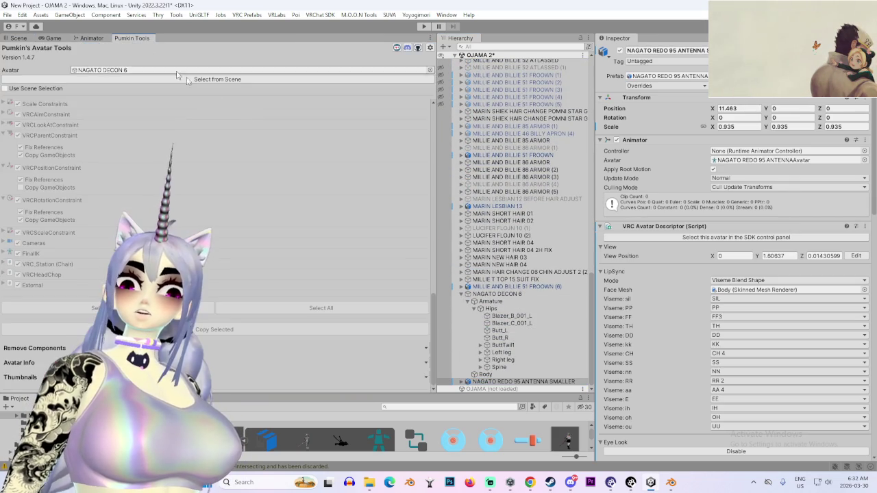
- Choose NAGATO DECON 6 as Pumkin's target, then select the right avatar's Body mesh in the Scene
{"action": "scroll", "coordinate": [271, 298], "scroll_direction": "up", "scroll_amount": 10}
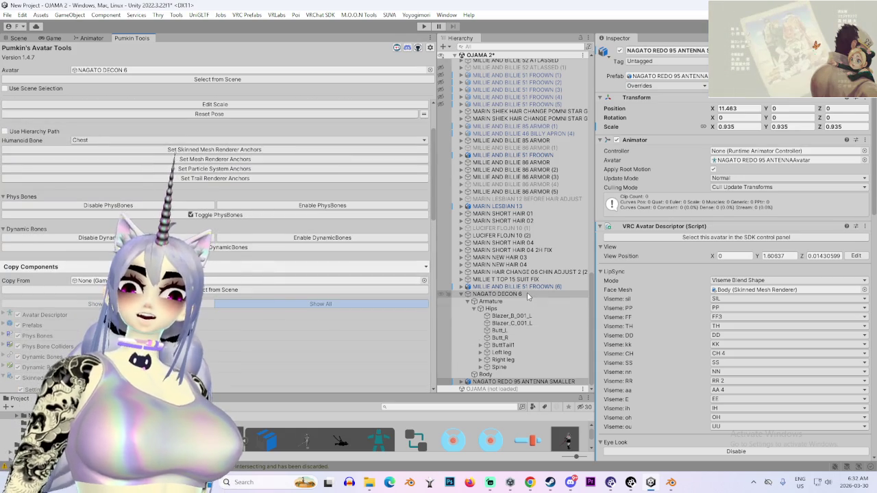
{"action": "left_click", "coordinate": [502, 294]}
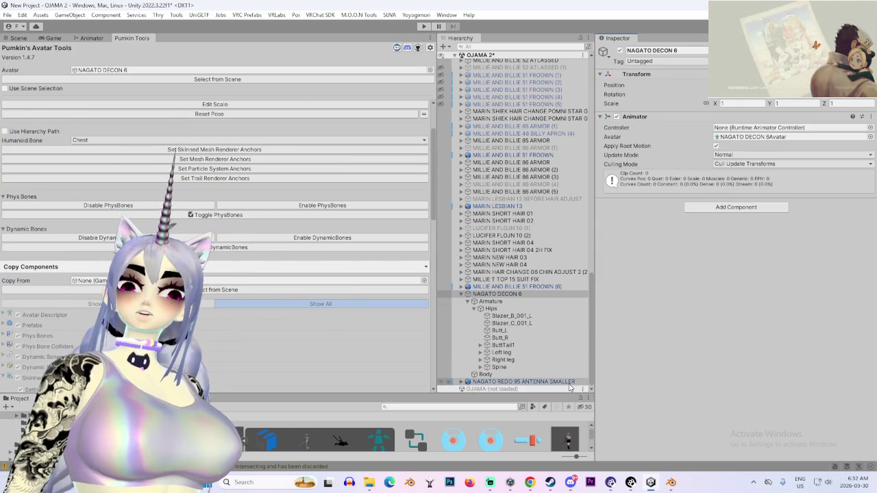
{"action": "scroll", "coordinate": [220, 282], "scroll_direction": "down", "scroll_amount": 6}
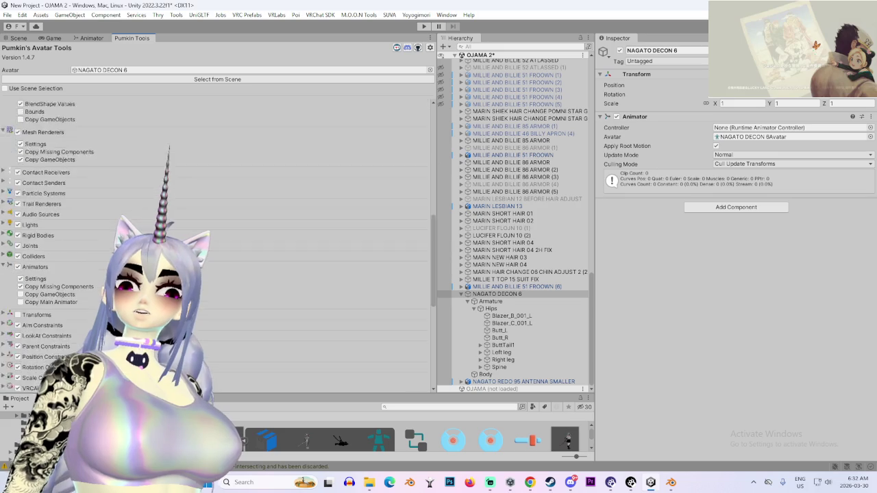
{"action": "scroll", "coordinate": [13, 118], "scroll_direction": "down", "scroll_amount": 5}
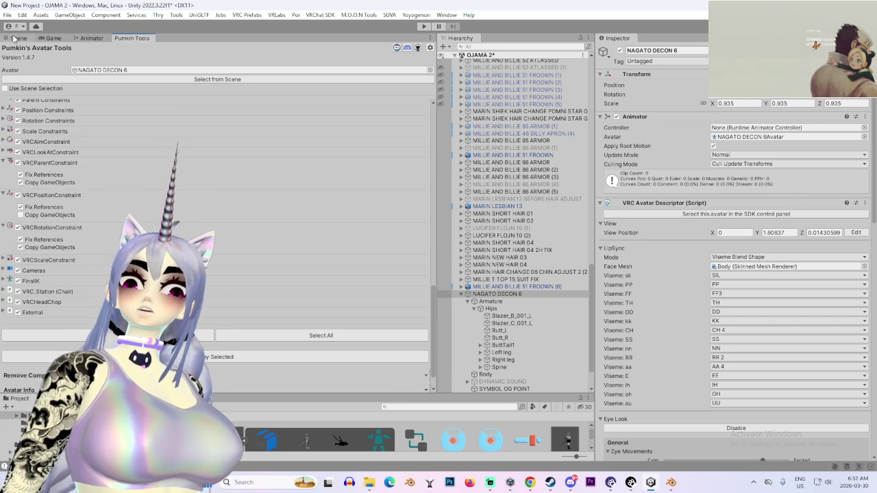
{"action": "left_click", "coordinate": [13, 38]}
{"action": "left_click", "coordinate": [356, 136]}
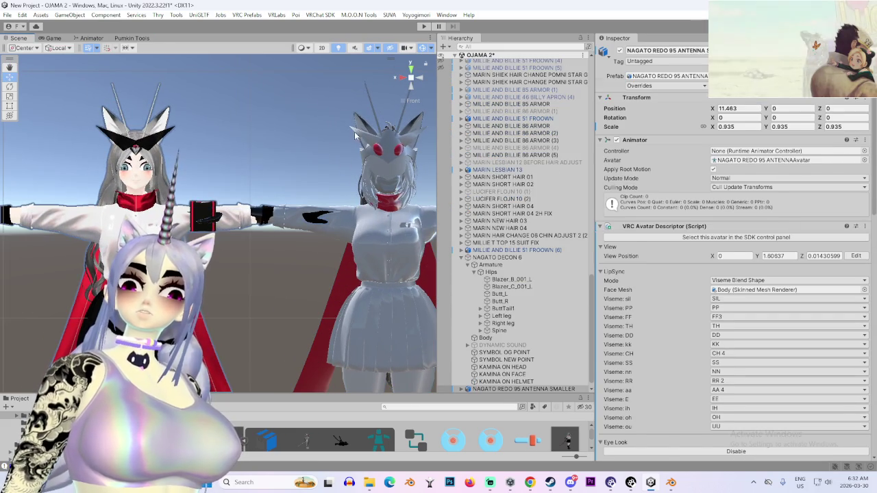
{"action": "left_click", "coordinate": [355, 137]}
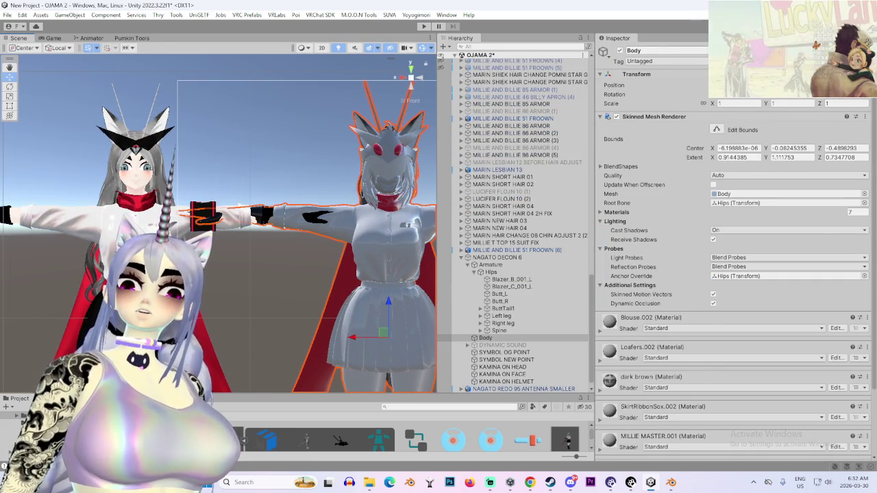
- Select the old avatar's Body, locate its NAGATO RED SCARF 3 material in Project, and resize panels
{"action": "left_click", "coordinate": [521, 388]}
{"action": "scroll", "coordinate": [698, 370], "scroll_direction": "down", "scroll_amount": 3}
{"action": "left_click", "coordinate": [464, 388]}
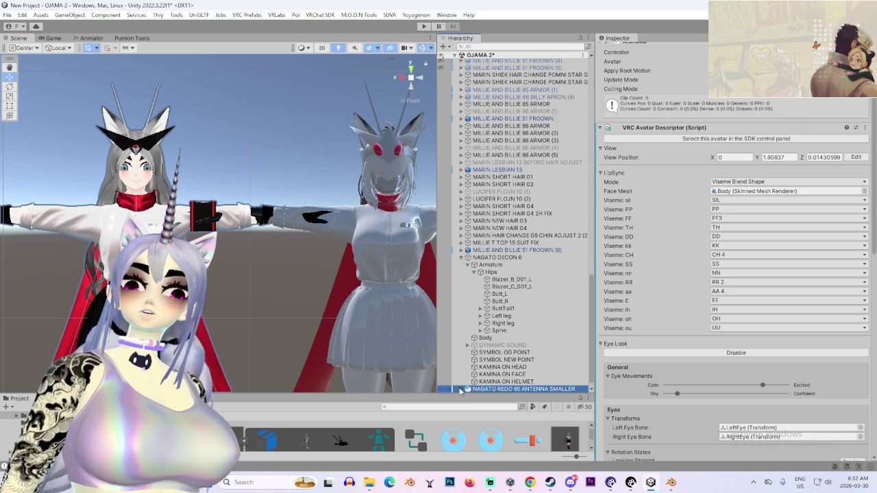
{"action": "left_click", "coordinate": [461, 388]}
{"action": "left_click", "coordinate": [485, 338]}
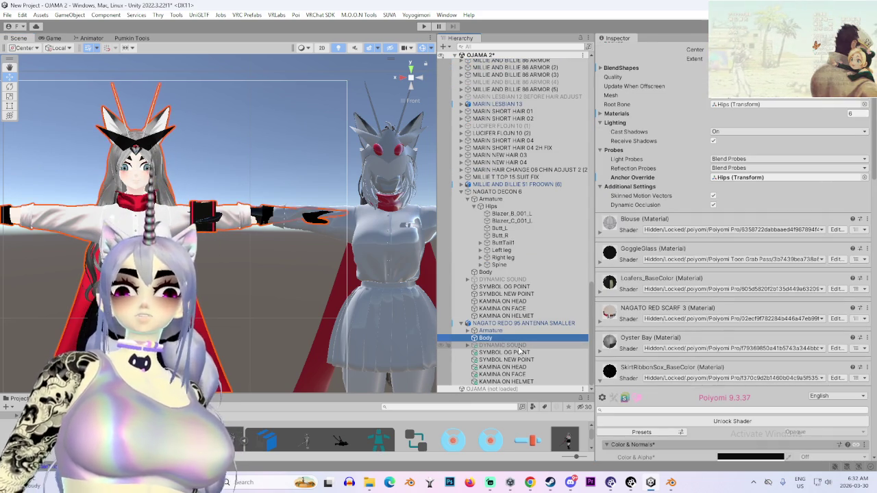
{"action": "right_click", "coordinate": [860, 310]}
{"action": "left_click", "coordinate": [727, 179]}
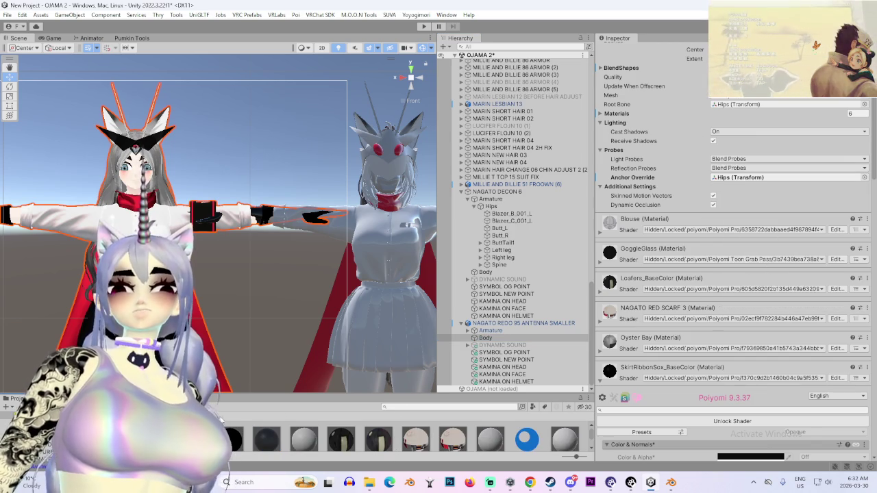
{"action": "left_click_drag", "start_coordinate": [382, 395], "coordinate": [384, 329]}
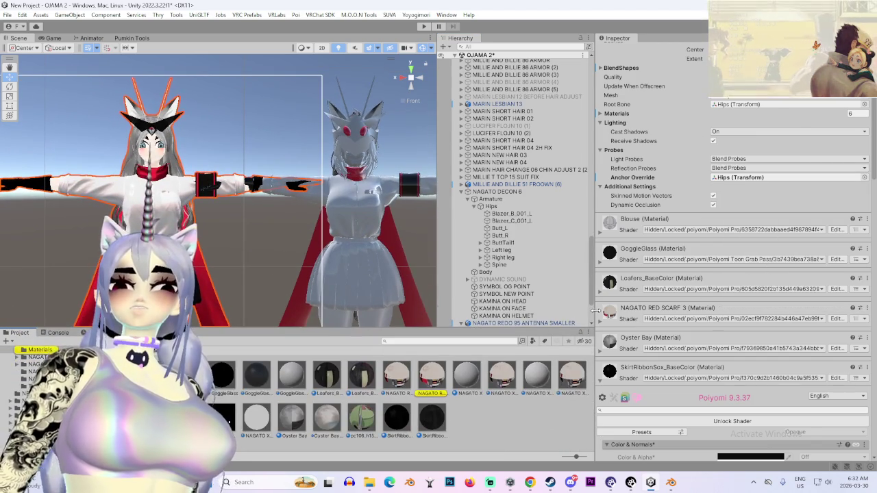
{"action": "left_click_drag", "start_coordinate": [594, 312], "coordinate": [766, 316]}
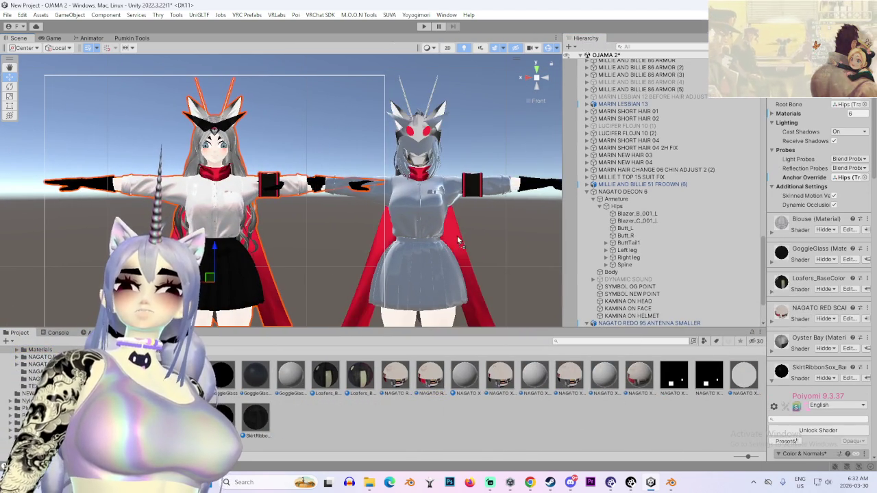
{"action": "left_click_drag", "start_coordinate": [465, 244], "coordinate": [387, 227]}
{"action": "left_click_drag", "start_coordinate": [767, 338], "coordinate": [711, 336]}
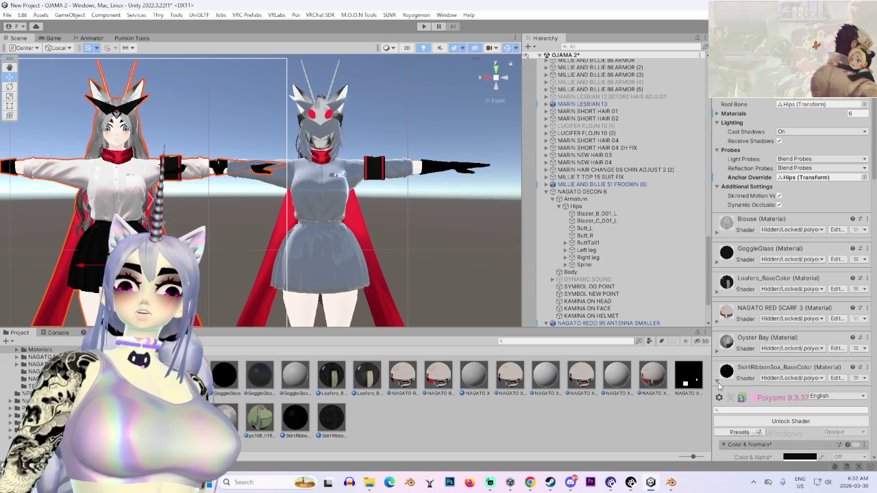
{"action": "left_click", "coordinate": [718, 383]}
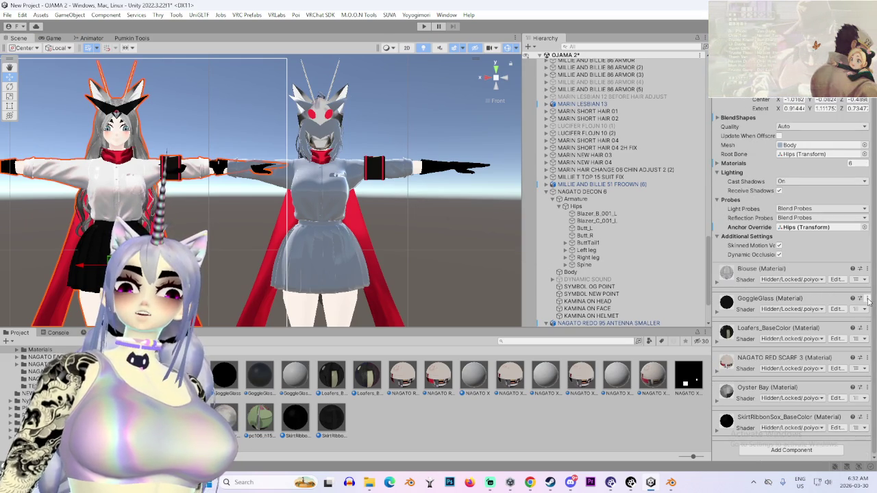
- Locate the GoggleGlass material and drag it onto the recovered avatar's visor
{"action": "left_click", "coordinate": [867, 301]}
{"action": "left_click", "coordinate": [753, 170]}
{"action": "mouse_move", "coordinate": [230, 373]}
{"action": "left_mouse_down"}
{"action": "mouse_move", "coordinate": [342, 103]}
{"action": "mouse_move", "coordinate": [341, 113]}
{"action": "left_mouse_up"}
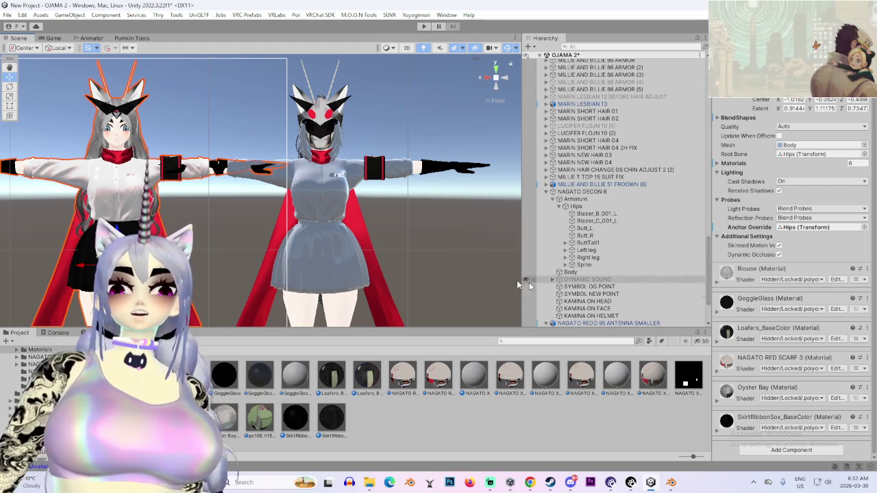
{"action": "scroll", "coordinate": [238, 291], "scroll_direction": "up", "scroll_amount": 3}
{"action": "scroll", "coordinate": [237, 290], "scroll_direction": "down", "scroll_amount": 3}
{"action": "mouse_move", "coordinate": [238, 291]}
{"action": "left_mouse_down"}
{"action": "mouse_move", "coordinate": [171, 261]}
{"action": "mouse_move", "coordinate": [268, 223]}
{"action": "mouse_move", "coordinate": [265, 232]}
{"action": "mouse_move", "coordinate": [343, 224]}
{"action": "mouse_move", "coordinate": [324, 221]}
{"action": "mouse_move", "coordinate": [356, 234]}
{"action": "left_mouse_up"}
{"action": "left_click_drag", "start_coordinate": [274, 236], "coordinate": [295, 236]}
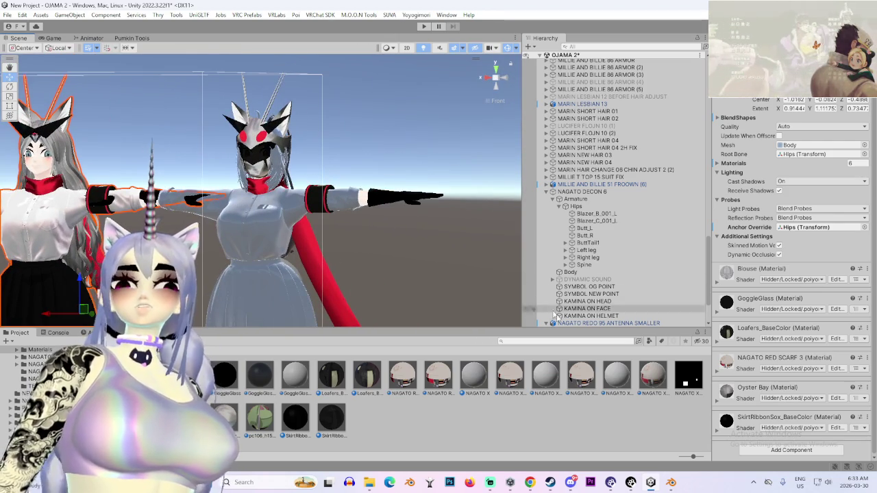
- Locate the SkirtRibbon material and drag it onto the recovered avatar's skirt
{"action": "left_click", "coordinate": [867, 417]}
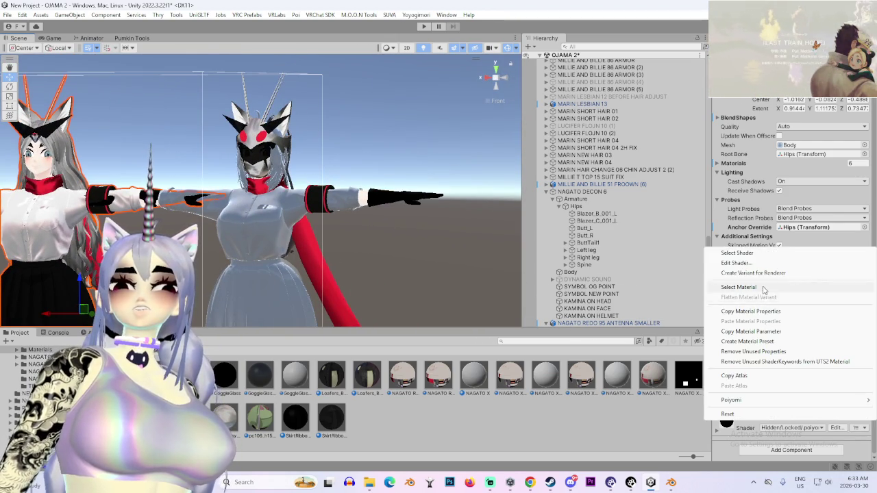
{"action": "left_click", "coordinate": [740, 285]}
{"action": "left_click_drag", "start_coordinate": [304, 430], "coordinate": [307, 274]}
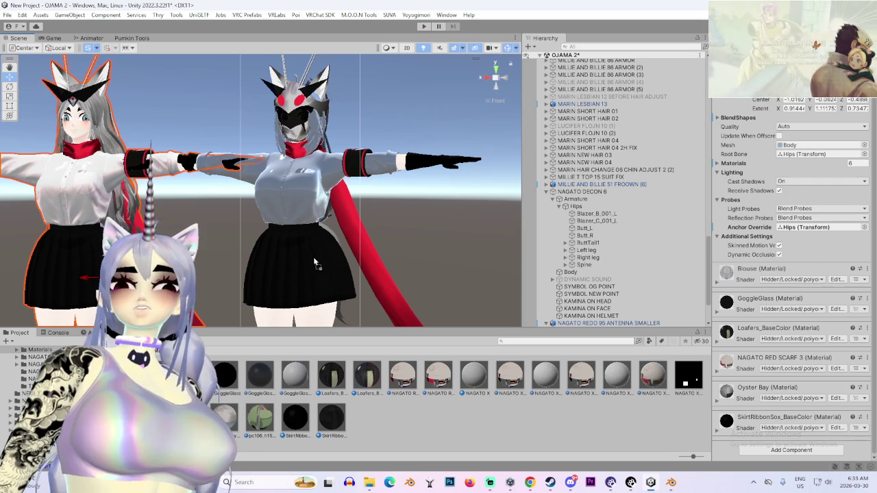
{"action": "left_click_drag", "start_coordinate": [356, 285], "coordinate": [478, 282]}
{"action": "mouse_move", "coordinate": [505, 88]}
{"action": "left_mouse_down"}
{"action": "mouse_move", "coordinate": [399, 244]}
{"action": "mouse_move", "coordinate": [351, 203]}
{"action": "left_mouse_up"}
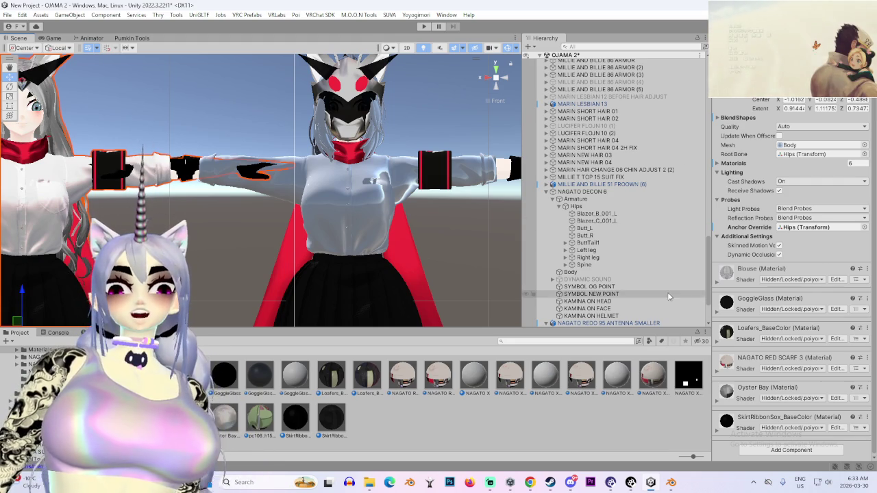
- Locate the Blouse material in Project and frame the view on the Nagato character
{"action": "left_click", "coordinate": [867, 270]}
{"action": "left_click", "coordinate": [761, 313]}
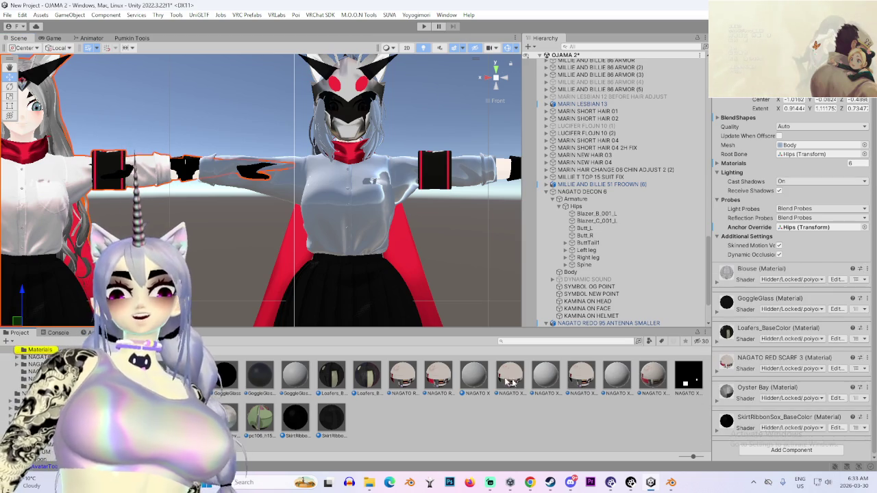
{"action": "key", "text": "f"}
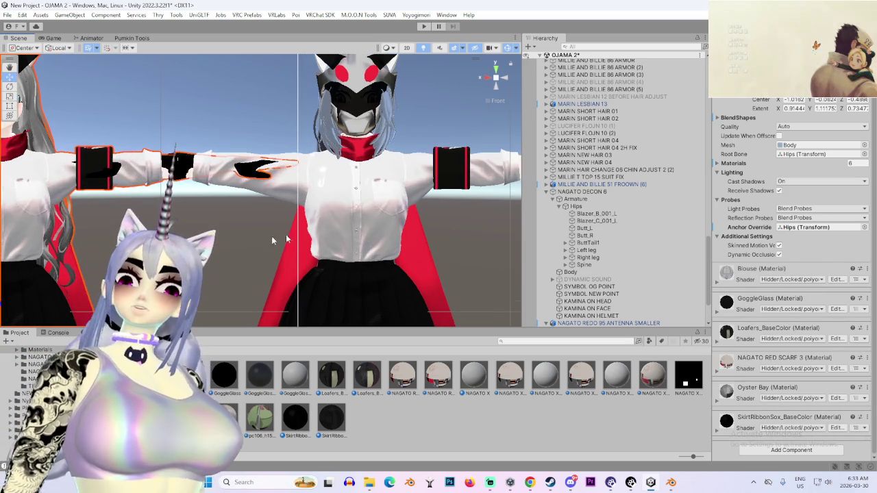
{"action": "mouse_move", "coordinate": [372, 259]}
{"action": "left_mouse_down"}
{"action": "mouse_move", "coordinate": [370, 240]}
{"action": "mouse_move", "coordinate": [384, 233]}
{"action": "mouse_move", "coordinate": [375, 227]}
{"action": "mouse_move", "coordinate": [397, 245]}
{"action": "mouse_move", "coordinate": [302, 220]}
{"action": "left_mouse_up"}
{"action": "scroll", "coordinate": [548, 315], "scroll_direction": "down", "scroll_amount": 3}
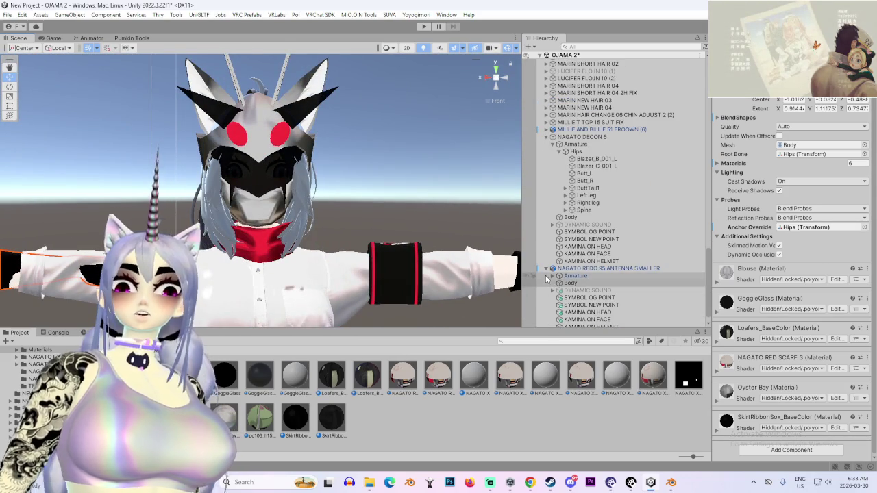
- Expand Spine > Chest > Neck > Head, select HELMET and drag its Scale down to 0
{"action": "left_click", "coordinate": [554, 268]}
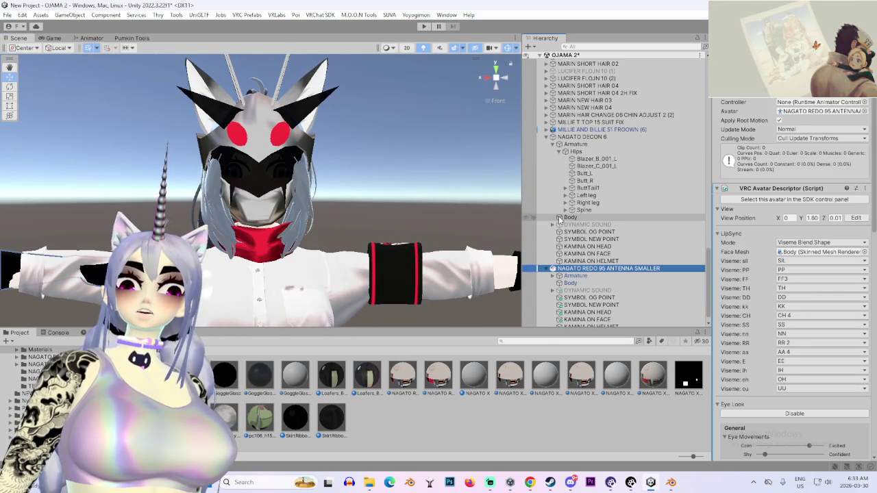
{"action": "left_click", "coordinate": [566, 210]}
{"action": "left_click", "coordinate": [573, 217]}
{"action": "left_click", "coordinate": [578, 247]}
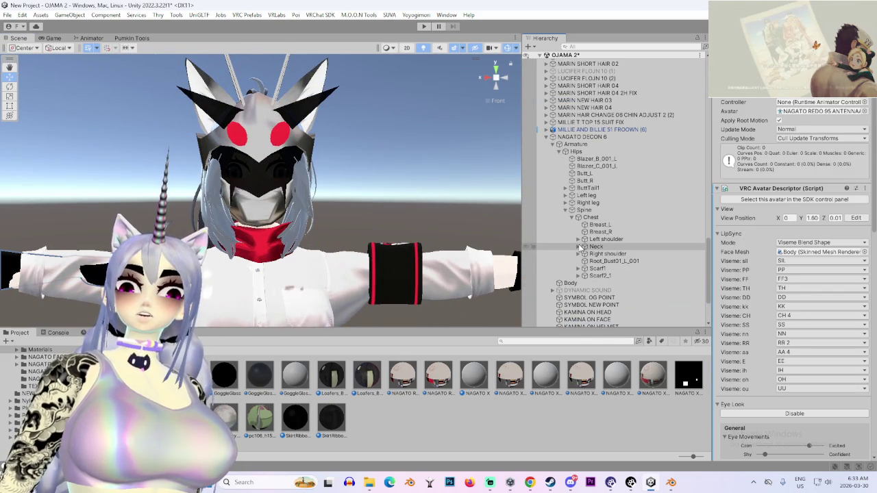
{"action": "left_click", "coordinate": [585, 254]}
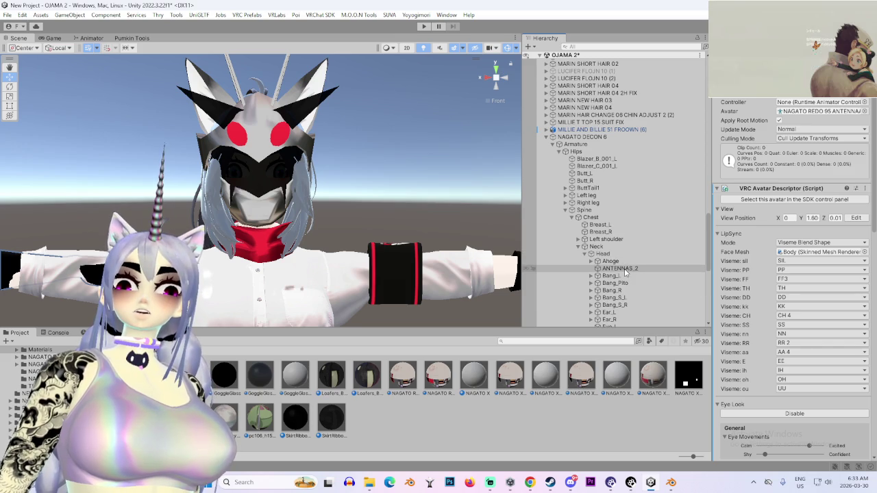
{"action": "scroll", "coordinate": [625, 273], "scroll_direction": "down", "scroll_amount": 5}
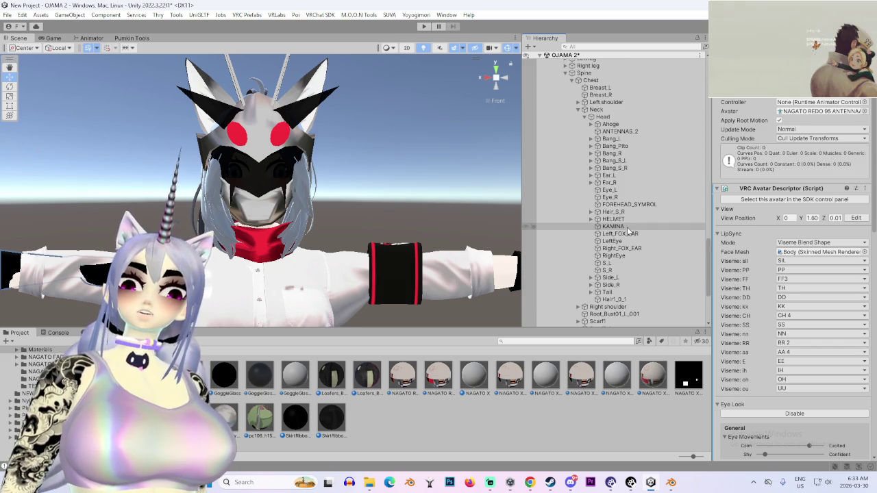
{"action": "left_click", "coordinate": [616, 219]}
{"action": "mouse_move", "coordinate": [779, 103]}
{"action": "left_mouse_down"}
{"action": "mouse_move", "coordinate": [341, 170]}
{"action": "mouse_move", "coordinate": [439, 162]}
{"action": "mouse_move", "coordinate": [356, 179]}
{"action": "mouse_move", "coordinate": [267, 220]}
{"action": "left_mouse_up"}
{"action": "scroll", "coordinate": [272, 221], "scroll_direction": "up", "scroll_amount": 5}
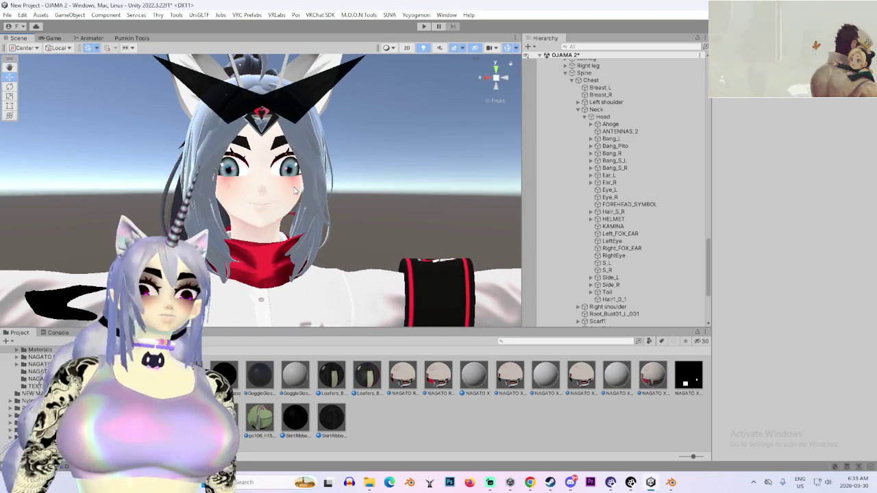
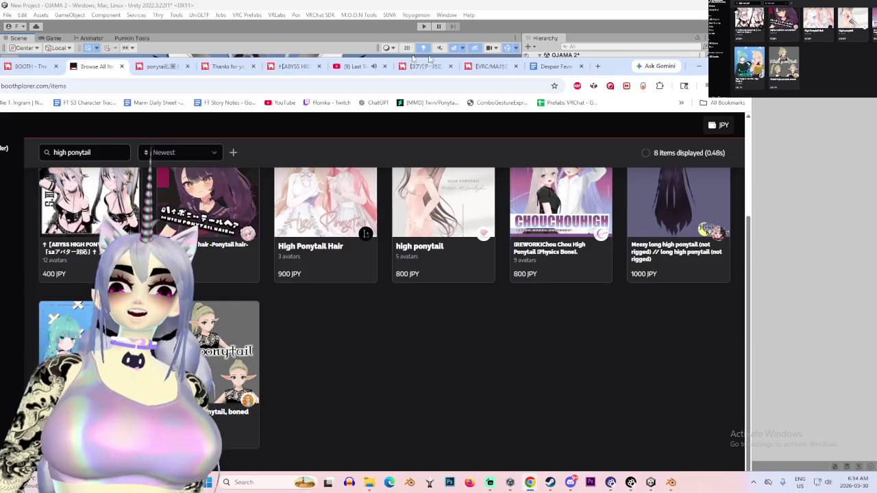
- Search the web for Pumpkaboo in a new tab and enlarge its image result
{"action": "key", "text": "ctrl+t"}
{"action": "type", "text": "Pumpkaboo"}
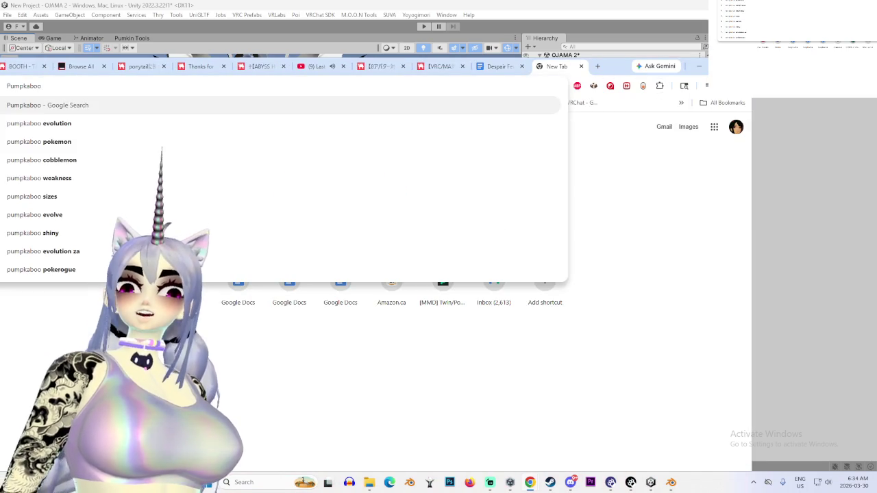
{"action": "key", "text": "Return"}
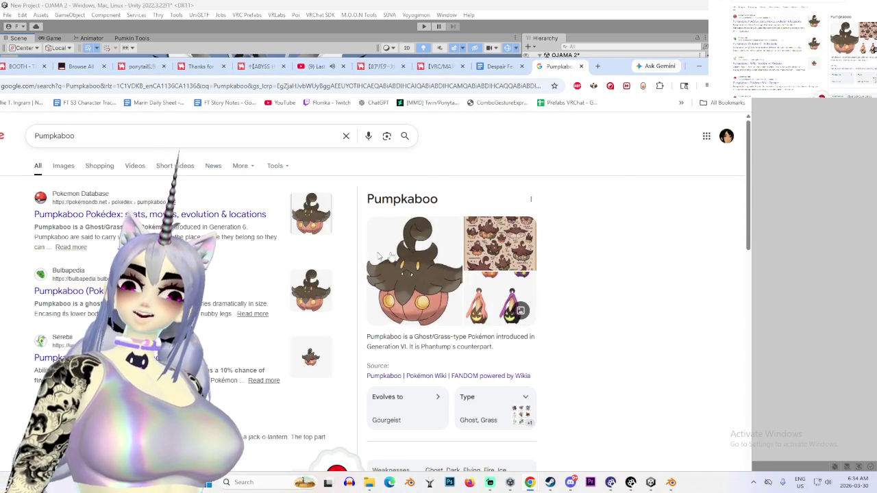
{"action": "left_click", "coordinate": [415, 270]}
{"action": "scroll", "coordinate": [320, 282], "scroll_direction": "down", "scroll_amount": 2}
{"action": "scroll", "coordinate": [320, 282], "scroll_direction": "down", "scroll_amount": 2}
{"action": "scroll", "coordinate": [115, 218], "scroll_direction": "up", "scroll_amount": 5}
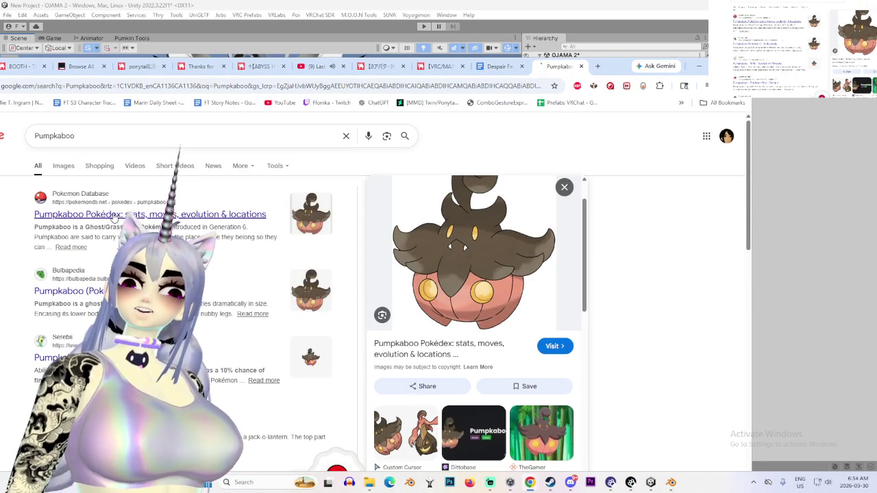
- Open Pumpkaboo's Pokémon Database page and scroll through its entry
{"action": "left_click", "coordinate": [115, 218]}
{"action": "scroll", "coordinate": [677, 307], "scroll_direction": "down", "scroll_amount": 3}
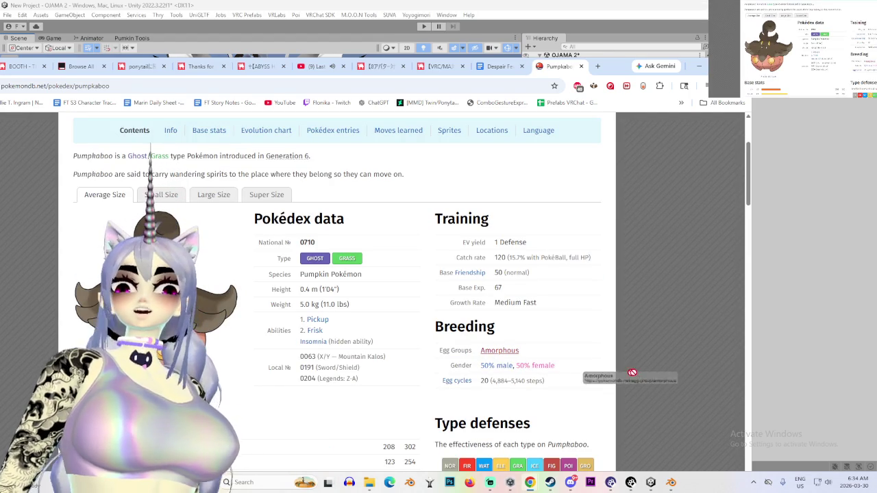
{"action": "scroll", "coordinate": [683, 366], "scroll_direction": "up", "scroll_amount": 2}
{"action": "scroll", "coordinate": [609, 305], "scroll_direction": "down", "scroll_amount": 1}
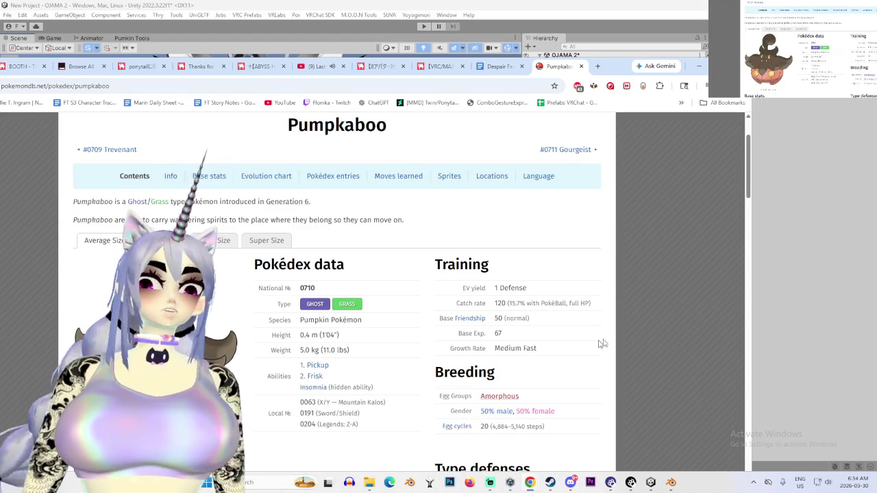
{"action": "scroll", "coordinate": [631, 338], "scroll_direction": "down", "scroll_amount": 2}
{"action": "scroll", "coordinate": [430, 299], "scroll_direction": "down", "scroll_amount": 4}
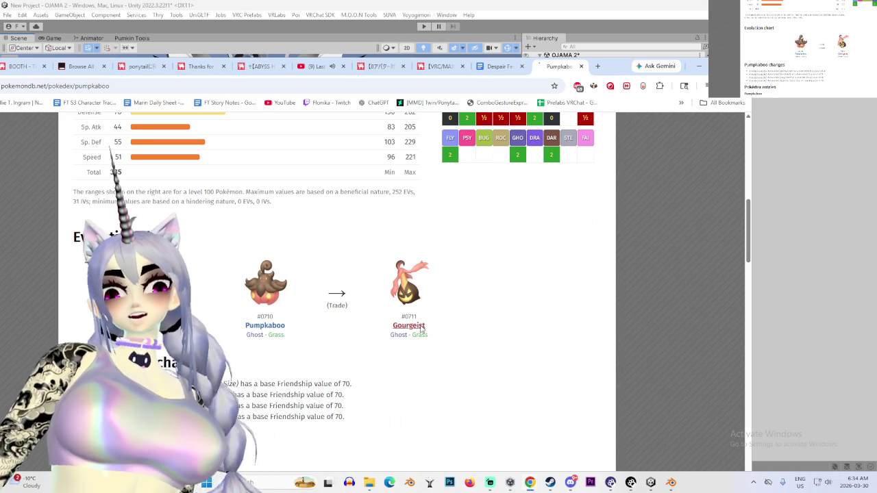
- View Gourgeist from the evolution chart, then close it and return to the BOOTH twin-ponytails listing
{"action": "left_click", "coordinate": [420, 328]}
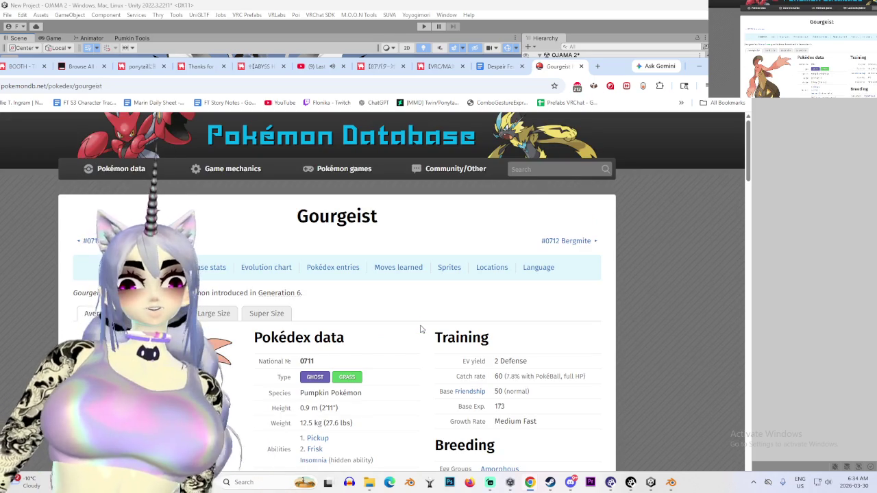
{"action": "scroll", "coordinate": [425, 312], "scroll_direction": "down", "scroll_amount": 10}
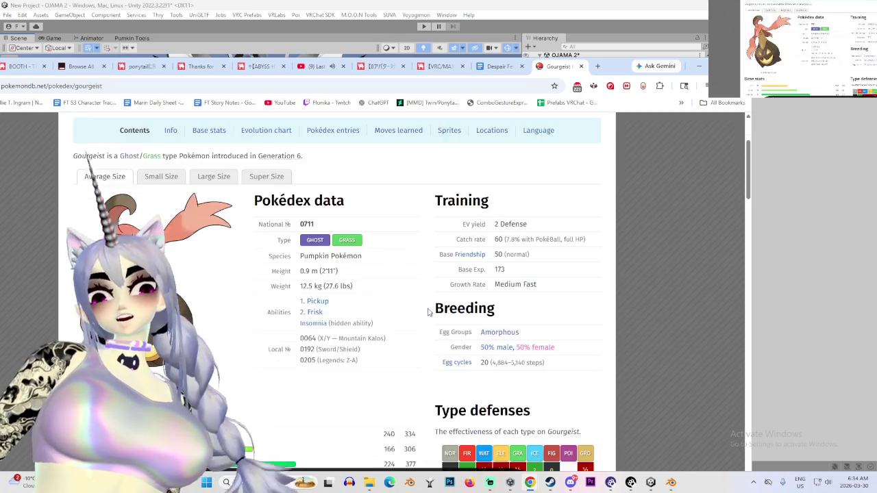
{"action": "scroll", "coordinate": [572, 357], "scroll_direction": "down", "scroll_amount": 2}
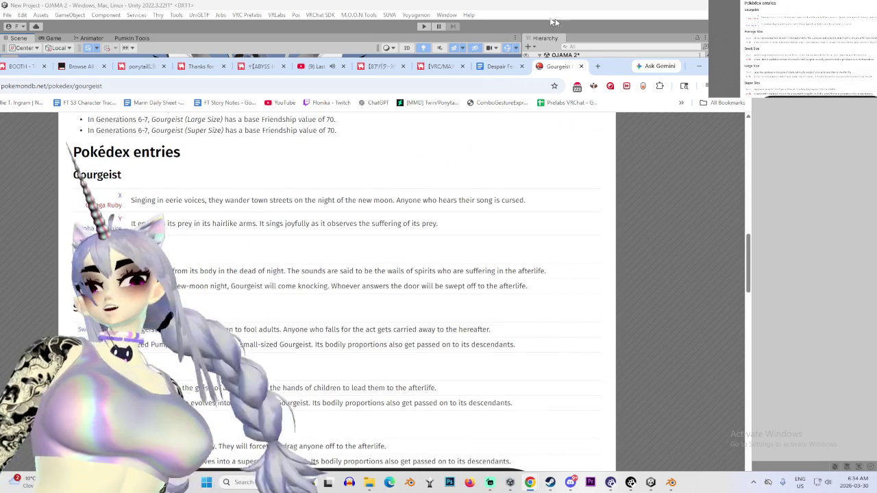
{"action": "key", "text": "ctrl+w"}
{"action": "left_click", "coordinate": [422, 66]}
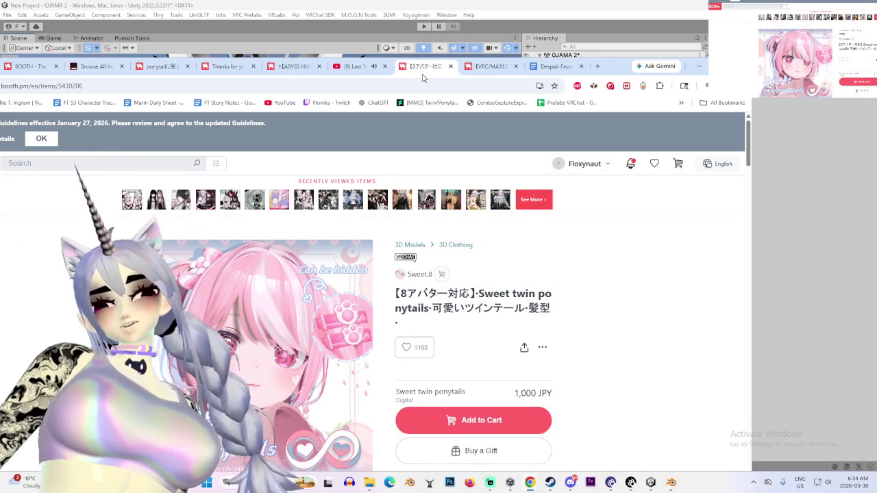
- Back in Unity, select and frame the avatar's body and expand MILLIE T TOP 15 SUIT FIX
{"action": "left_click", "coordinate": [699, 66]}
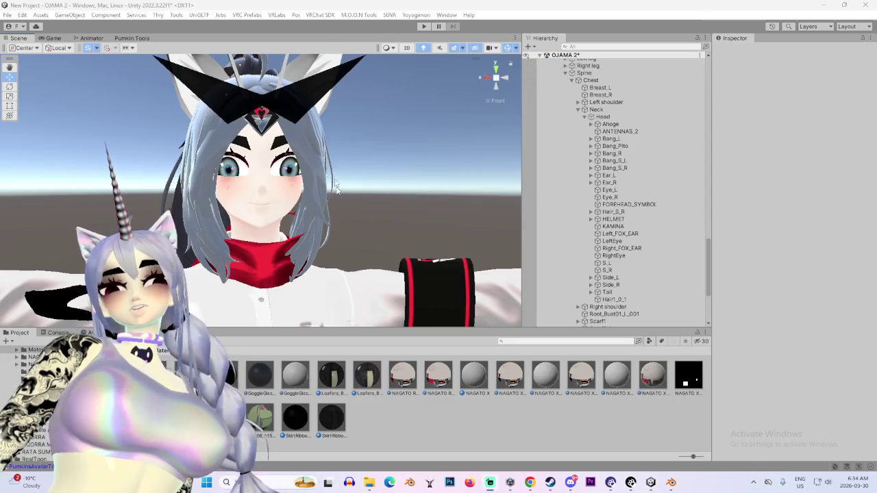
{"action": "left_click_drag", "start_coordinate": [360, 207], "coordinate": [395, 141]}
{"action": "left_click", "coordinate": [395, 141]}
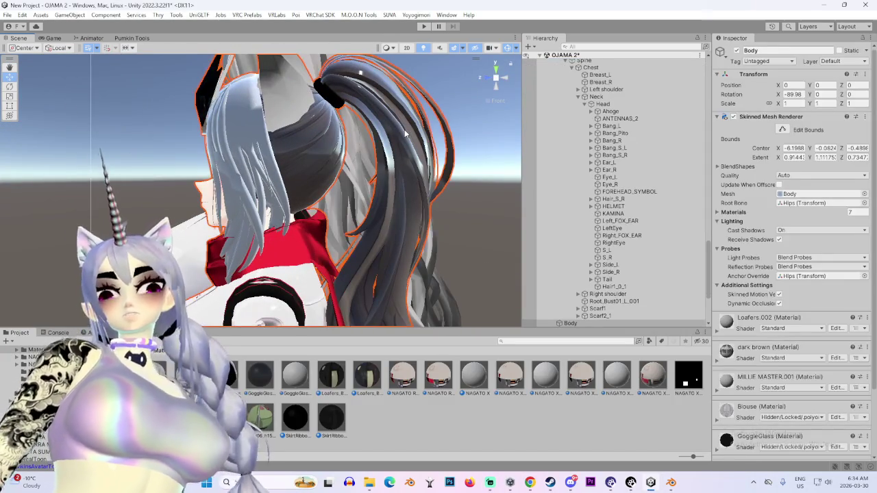
{"action": "key", "text": "f"}
{"action": "scroll", "coordinate": [674, 276], "scroll_direction": "up", "scroll_amount": 3}
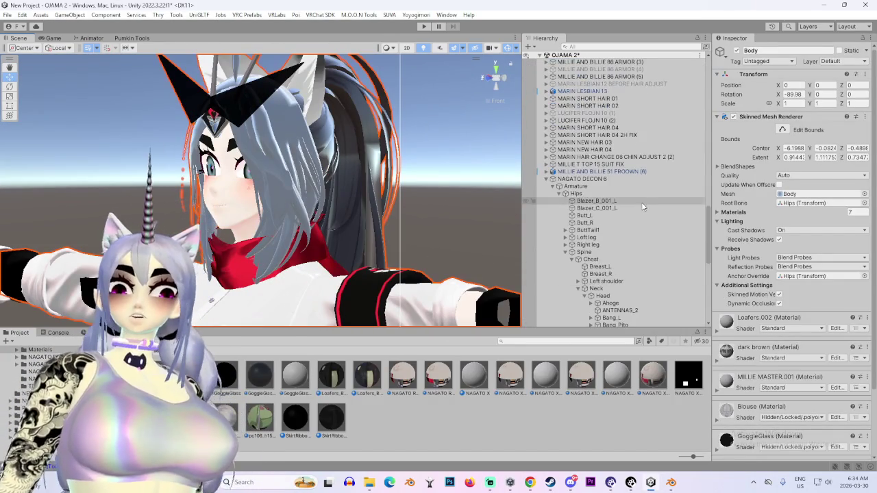
{"action": "left_click", "coordinate": [546, 164]}
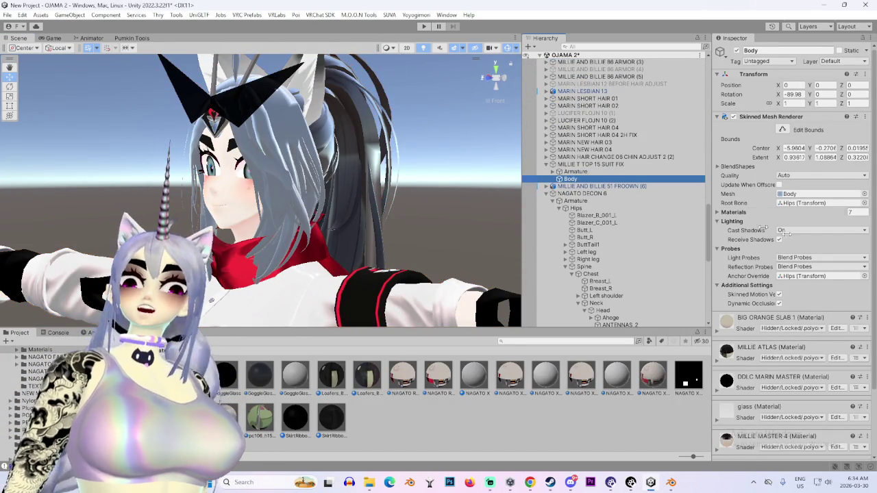
{"action": "scroll", "coordinate": [826, 389], "scroll_direction": "down", "scroll_amount": 3}
{"action": "scroll", "coordinate": [826, 389], "scroll_direction": "down", "scroll_amount": 1}
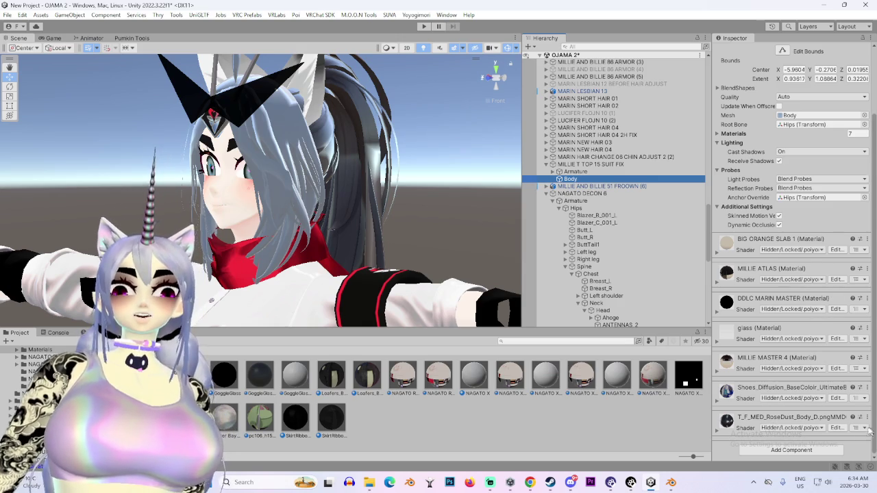
- Duplicate the body material as MILLIE MASTER 6, try it on the hair, then cancel
{"action": "left_click", "coordinate": [866, 357]}
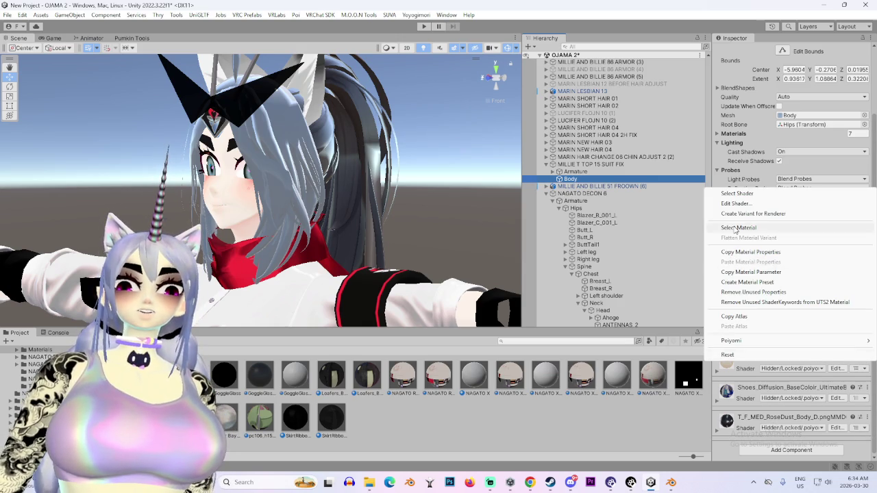
{"action": "left_click", "coordinate": [768, 228]}
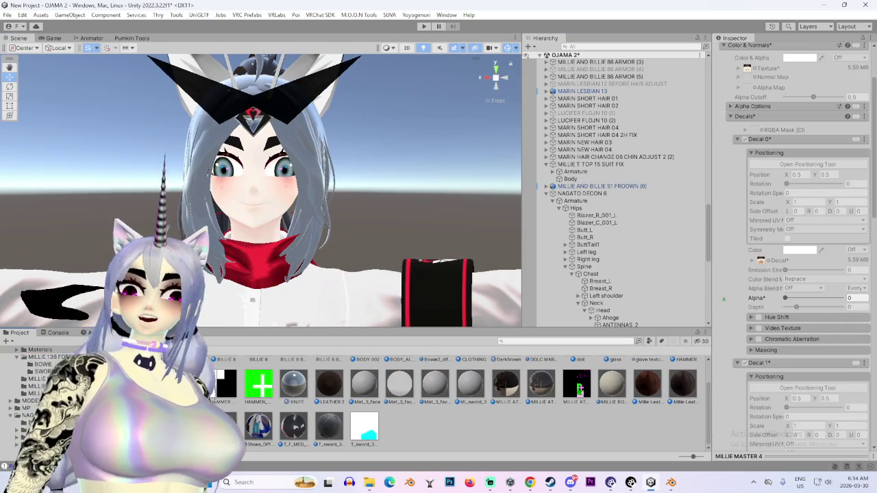
{"action": "key", "text": "ctrl+d"}
{"action": "mouse_move", "coordinate": [259, 435]}
{"action": "left_mouse_down"}
{"action": "mouse_move", "coordinate": [340, 178]}
{"action": "mouse_move", "coordinate": [319, 171]}
{"action": "left_mouse_up"}
{"action": "left_click_drag", "start_coordinate": [302, 227], "coordinate": [328, 397]}
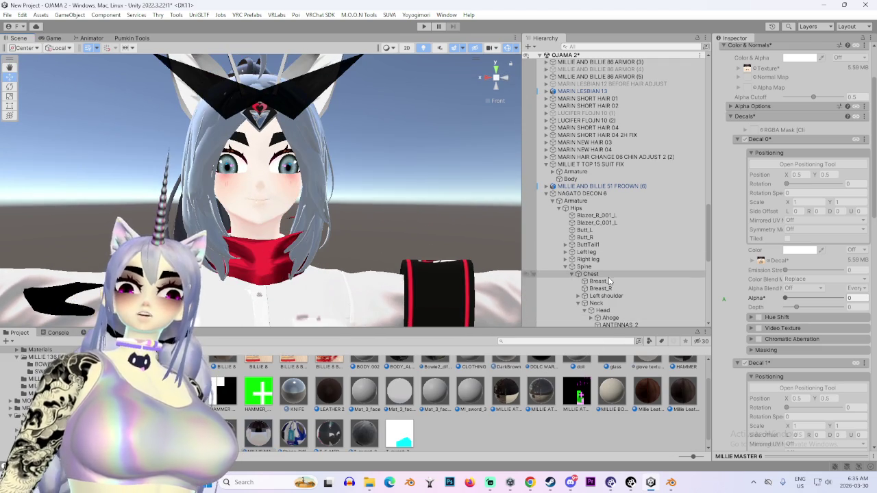
- From the MILLIE AND BILLIE 51 FROOWN (6) Body, locate MILLIE ATLAS and apply it to the hair
{"action": "scroll", "coordinate": [595, 302], "scroll_direction": "down", "scroll_amount": 10}
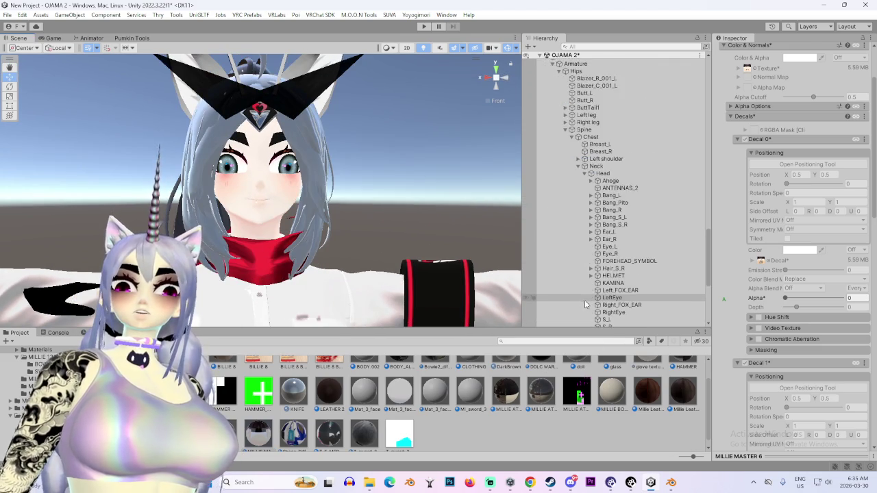
{"action": "scroll", "coordinate": [587, 306], "scroll_direction": "up", "scroll_amount": 15}
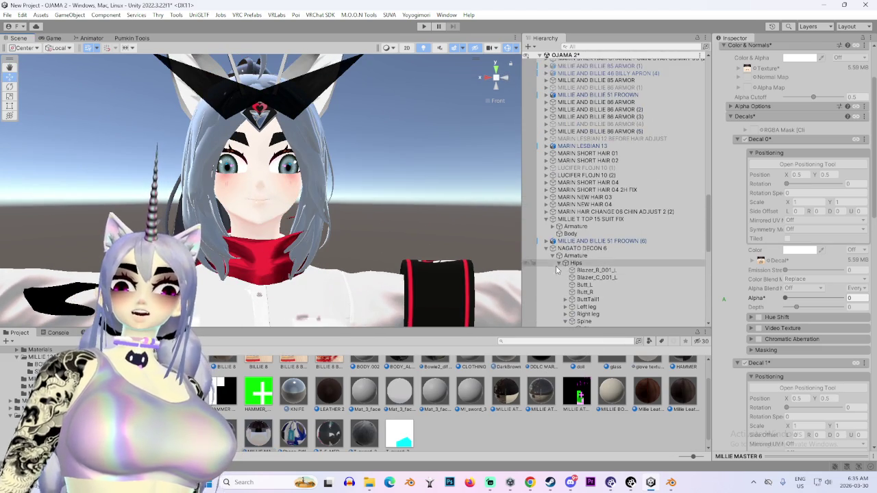
{"action": "left_click", "coordinate": [546, 241]}
{"action": "left_click", "coordinate": [570, 255]}
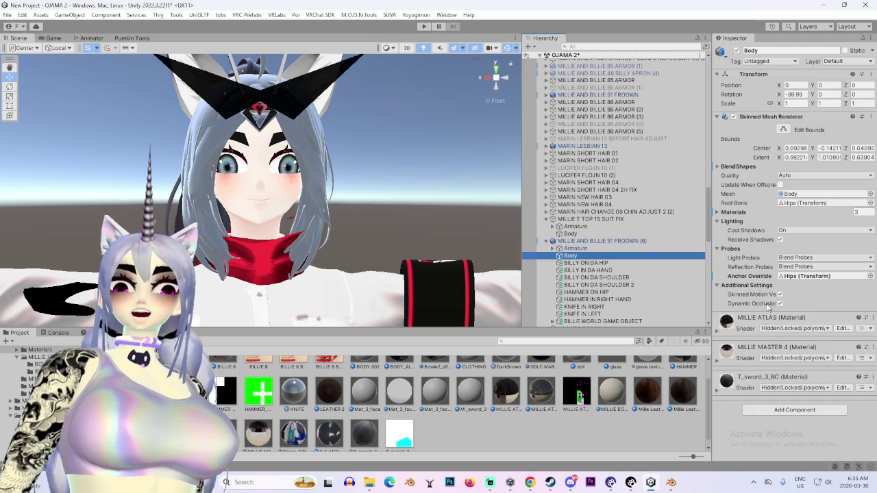
{"action": "left_click", "coordinate": [874, 319]}
{"action": "left_click", "coordinate": [795, 198]}
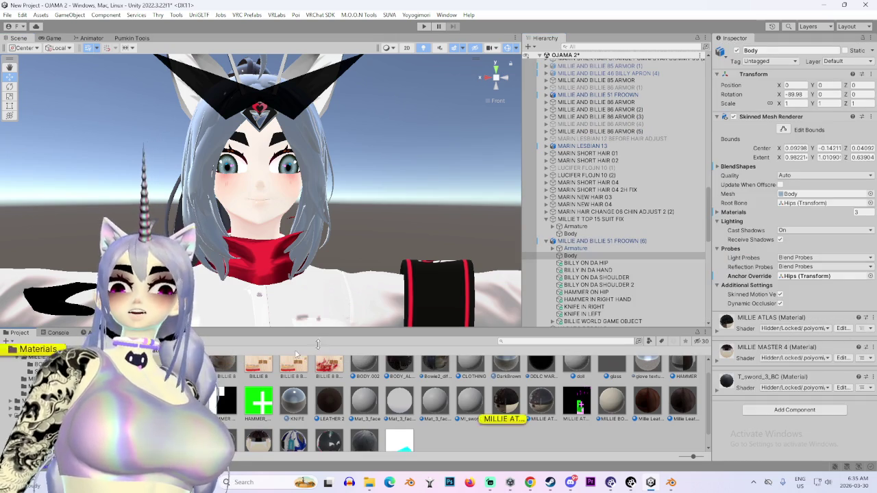
{"action": "mouse_move", "coordinate": [507, 405]}
{"action": "left_mouse_down"}
{"action": "mouse_move", "coordinate": [574, 409]}
{"action": "mouse_move", "coordinate": [498, 283]}
{"action": "mouse_move", "coordinate": [314, 132]}
{"action": "mouse_move", "coordinate": [322, 151]}
{"action": "left_mouse_up"}
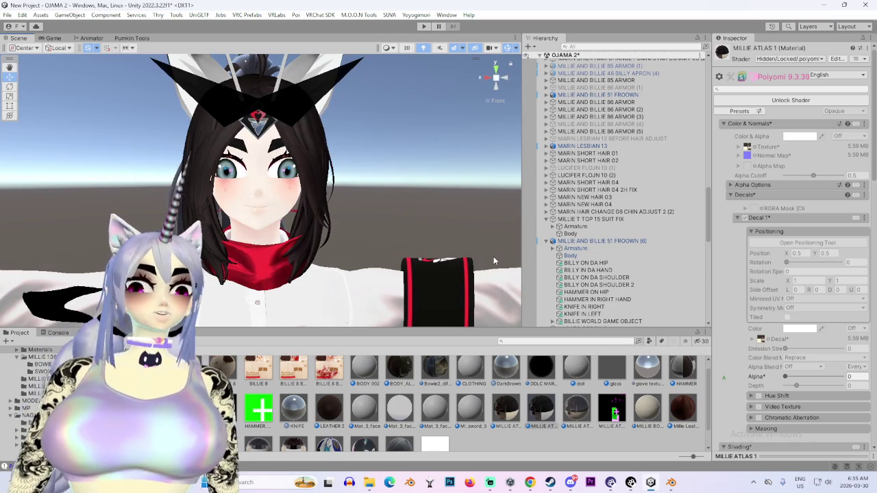
- Switch the browser to the YouTube music tab and move its window mostly off-screen
{"action": "left_click", "coordinate": [531, 483]}
{"action": "left_click", "coordinate": [491, 387]}
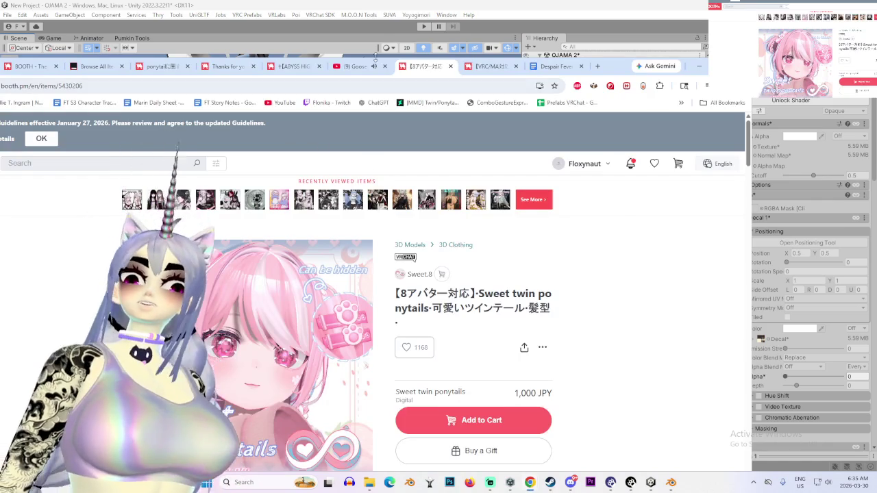
{"action": "left_click", "coordinate": [356, 66]}
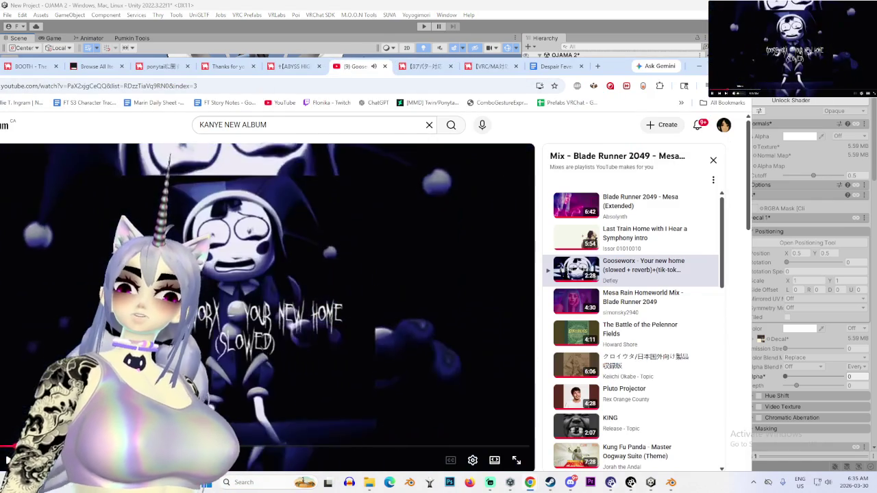
{"action": "left_click_drag", "start_coordinate": [617, 66], "coordinate": [876, 66]}
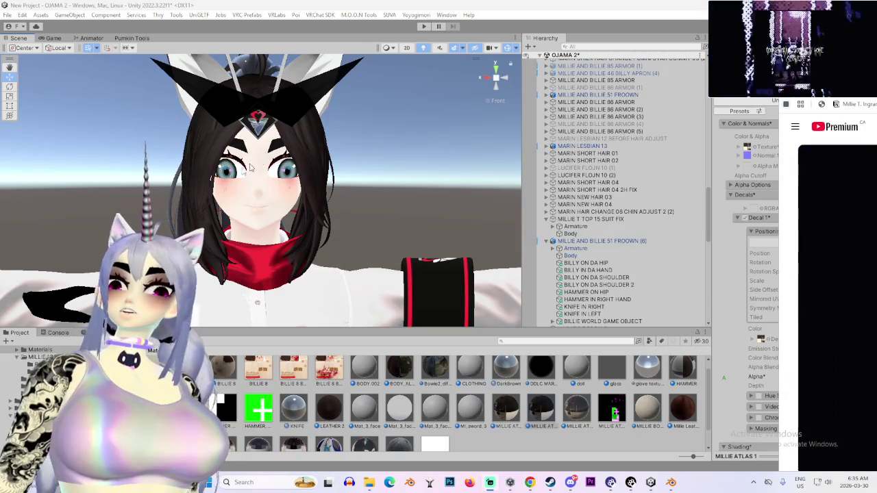
- Orbit around the avatar, locate its material in the project, and select the Body mesh to show its materials
{"action": "mouse_move", "coordinate": [361, 223]}
{"action": "left_mouse_down"}
{"action": "mouse_move", "coordinate": [334, 212]}
{"action": "mouse_move", "coordinate": [340, 203]}
{"action": "mouse_move", "coordinate": [305, 230]}
{"action": "mouse_move", "coordinate": [322, 219]}
{"action": "left_mouse_up"}
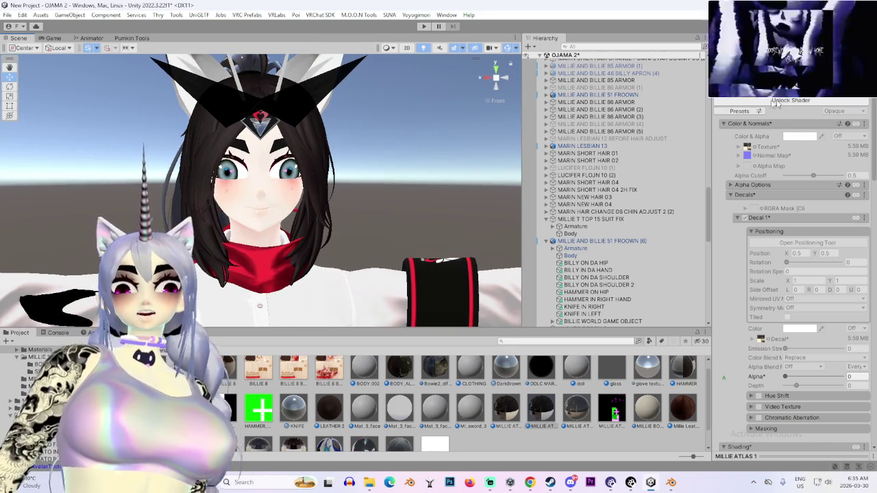
{"action": "scroll", "coordinate": [749, 166], "scroll_direction": "down", "scroll_amount": 3}
{"action": "mouse_move", "coordinate": [206, 171]}
{"action": "left_mouse_down"}
{"action": "mouse_move", "coordinate": [128, 167]}
{"action": "mouse_move", "coordinate": [184, 199]}
{"action": "mouse_move", "coordinate": [417, 182]}
{"action": "mouse_move", "coordinate": [298, 220]}
{"action": "mouse_move", "coordinate": [363, 212]}
{"action": "left_mouse_up"}
{"action": "mouse_move", "coordinate": [457, 292]}
{"action": "left_mouse_down"}
{"action": "mouse_move", "coordinate": [278, 280]}
{"action": "mouse_move", "coordinate": [375, 261]}
{"action": "mouse_move", "coordinate": [329, 264]}
{"action": "left_mouse_up"}
{"action": "scroll", "coordinate": [616, 206], "scroll_direction": "up", "scroll_amount": 3}
{"action": "scroll", "coordinate": [731, 291], "scroll_direction": "up", "scroll_amount": 2}
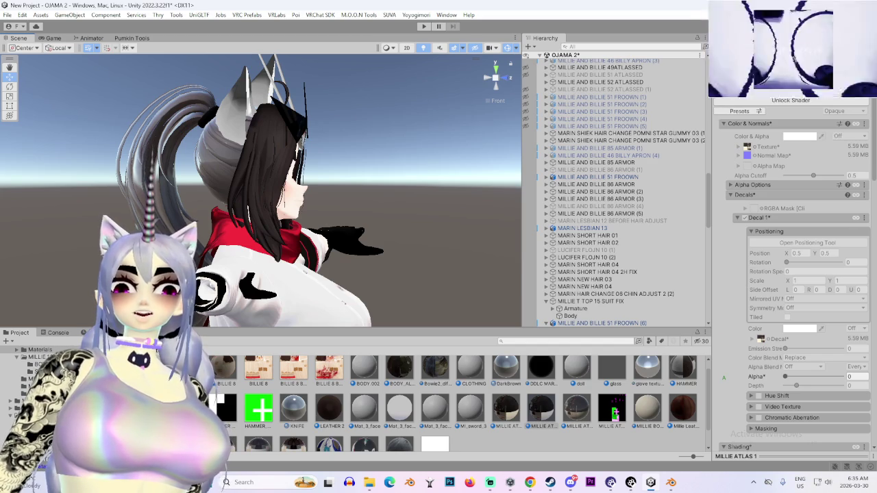
{"action": "left_click", "coordinate": [867, 69]}
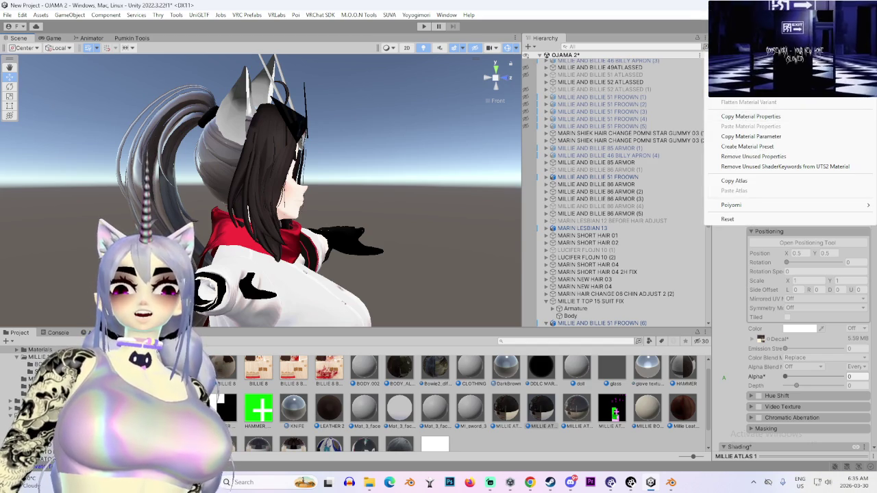
{"action": "left_click", "coordinate": [350, 157]}
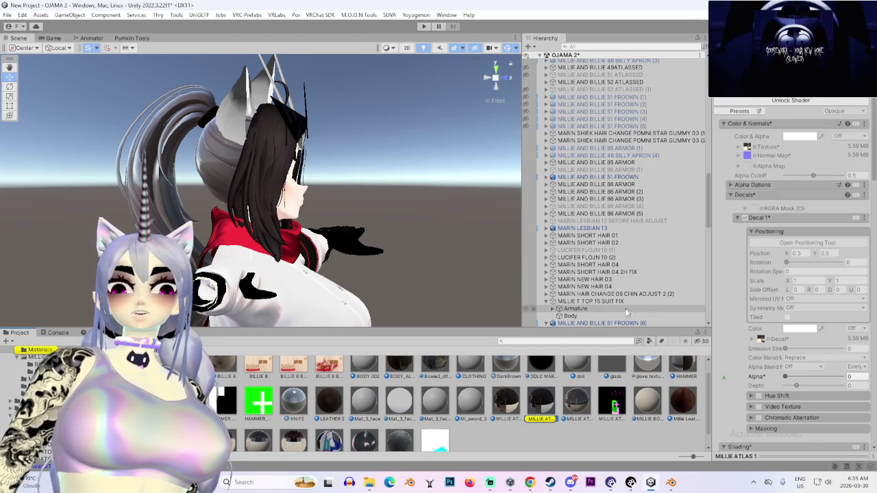
{"action": "left_click", "coordinate": [570, 316]}
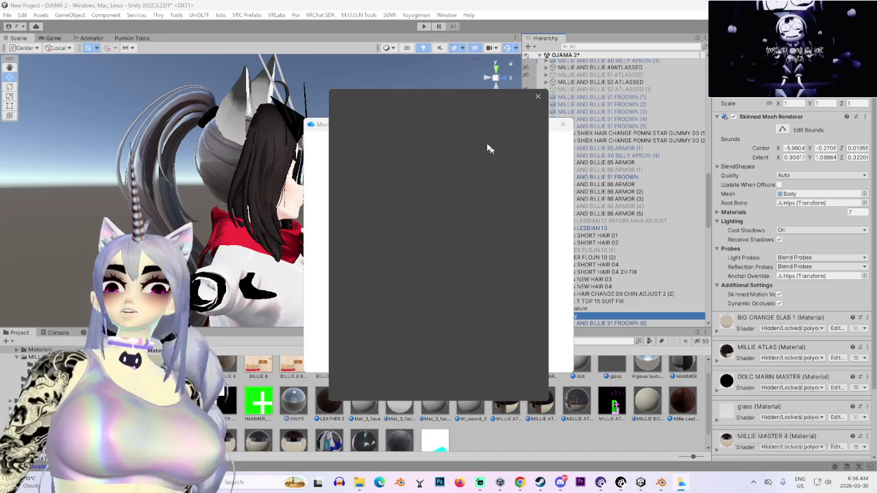
{"action": "left_click", "coordinate": [537, 98]}
{"action": "left_click", "coordinate": [563, 124]}
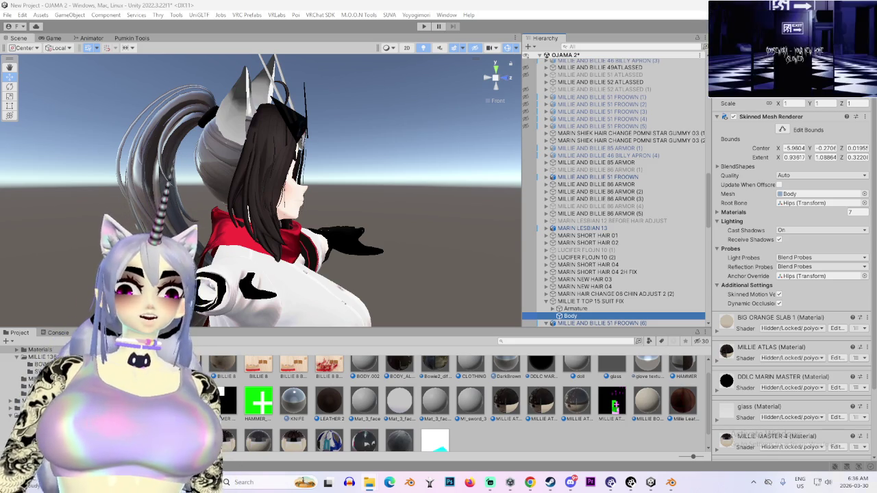
{"action": "key", "text": "alt+Tab"}
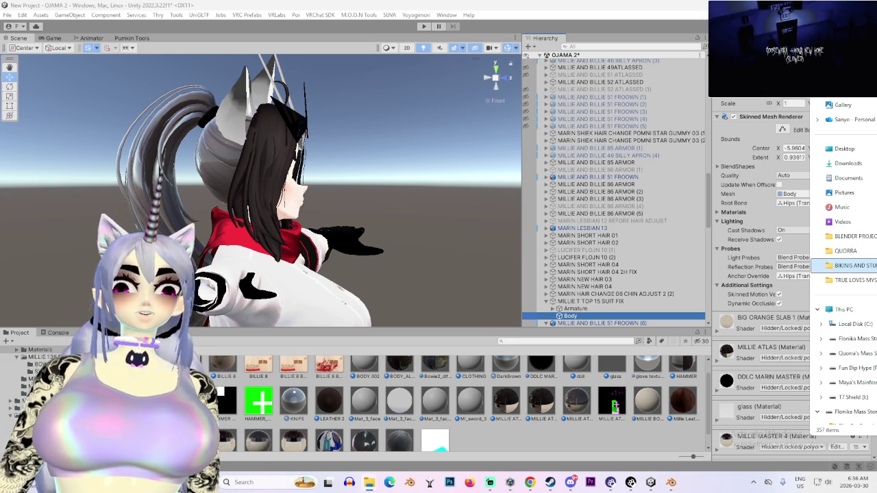
{"action": "mouse_move", "coordinate": [381, 142]}
{"action": "left_mouse_down"}
{"action": "mouse_move", "coordinate": [351, 258]}
{"action": "mouse_move", "coordinate": [221, 215]}
{"action": "mouse_move", "coordinate": [461, 85]}
{"action": "left_mouse_up"}
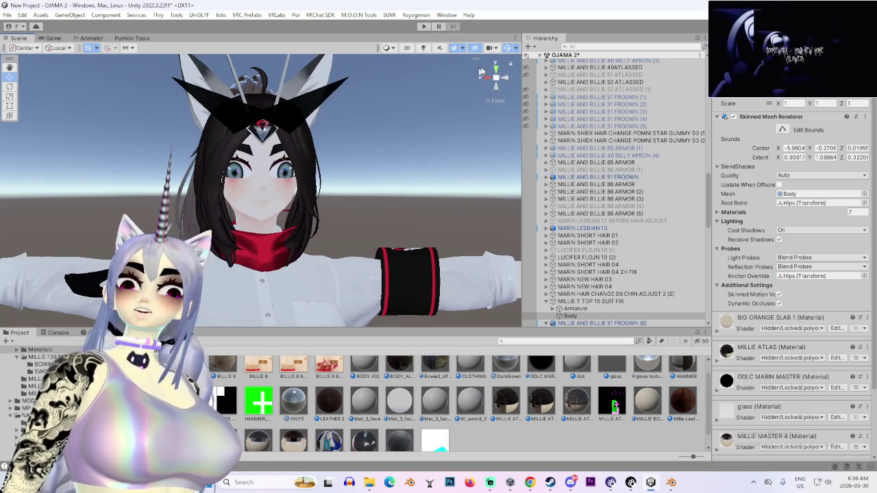
- Toggle scene lighting, orbit behind the characters, then select and frame the other avatar's body
{"action": "left_click", "coordinate": [423, 48]}
{"action": "scroll", "coordinate": [236, 210], "scroll_direction": "up", "scroll_amount": 2}
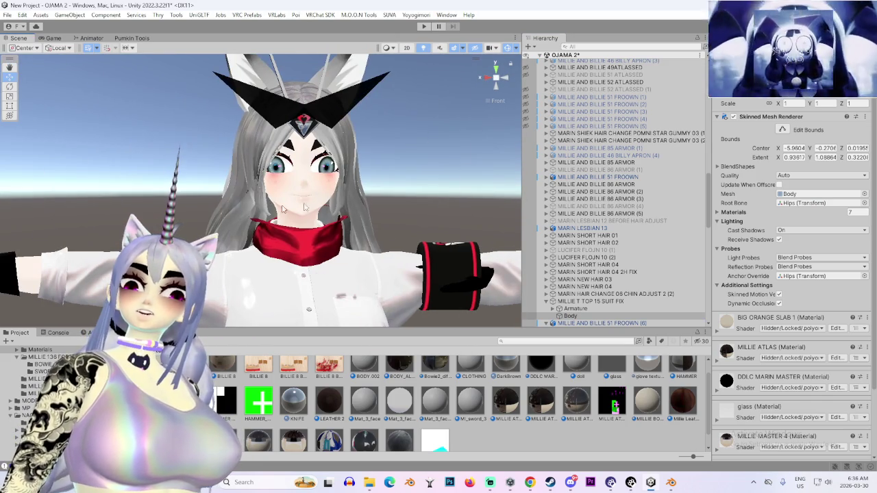
{"action": "mouse_move", "coordinate": [433, 198]}
{"action": "left_mouse_down"}
{"action": "mouse_move", "coordinate": [235, 180]}
{"action": "mouse_move", "coordinate": [316, 194]}
{"action": "left_mouse_up"}
{"action": "left_click_drag", "start_coordinate": [213, 203], "coordinate": [437, 232]}
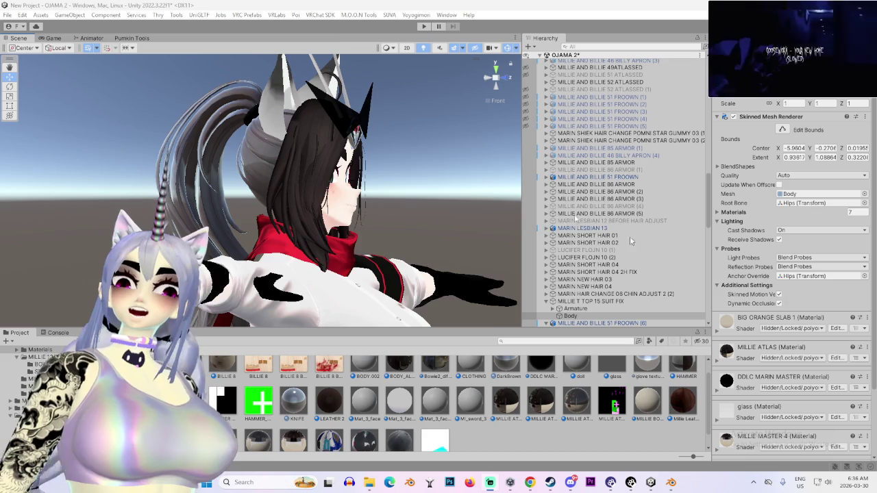
{"action": "scroll", "coordinate": [267, 246], "scroll_direction": "down", "scroll_amount": 5}
{"action": "mouse_move", "coordinate": [267, 246]}
{"action": "left_mouse_down"}
{"action": "mouse_move", "coordinate": [244, 173]}
{"action": "mouse_move", "coordinate": [404, 218]}
{"action": "mouse_move", "coordinate": [354, 197]}
{"action": "mouse_move", "coordinate": [382, 212]}
{"action": "left_mouse_up"}
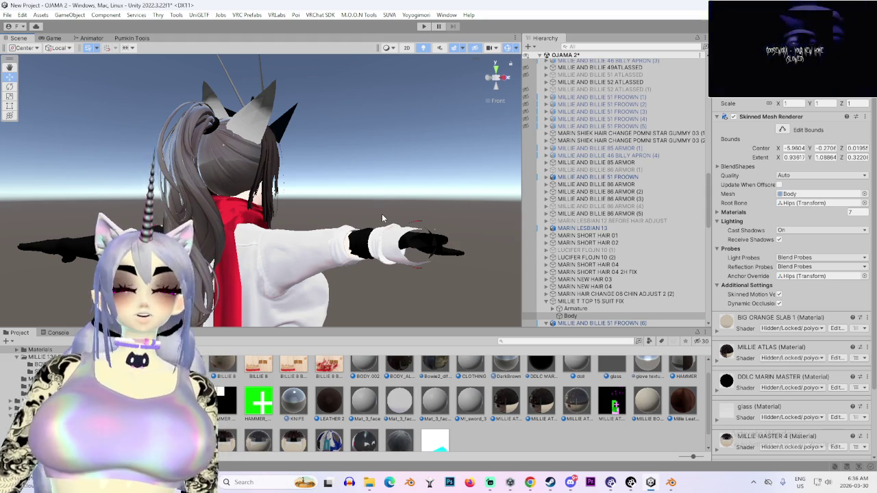
{"action": "scroll", "coordinate": [747, 403], "scroll_direction": "down", "scroll_amount": 3}
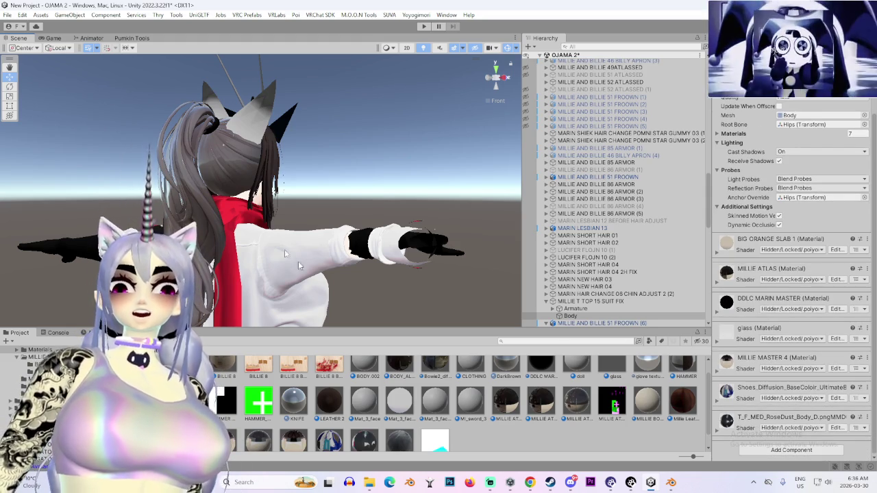
{"action": "left_click", "coordinate": [253, 127]}
{"action": "key", "text": "f"}
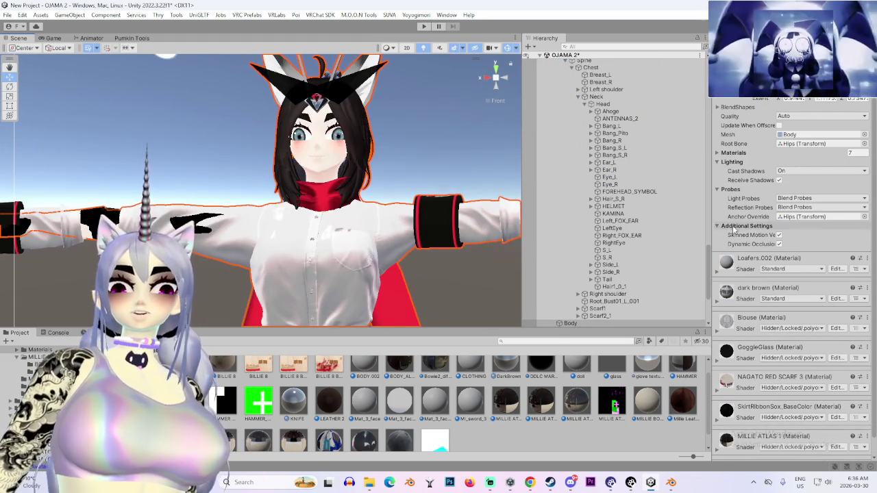
- Switch dark brown's shader to poiyomi/Poiyomi Pro and expand its Shading settings
{"action": "scroll", "coordinate": [790, 322], "scroll_direction": "down", "scroll_amount": 1}
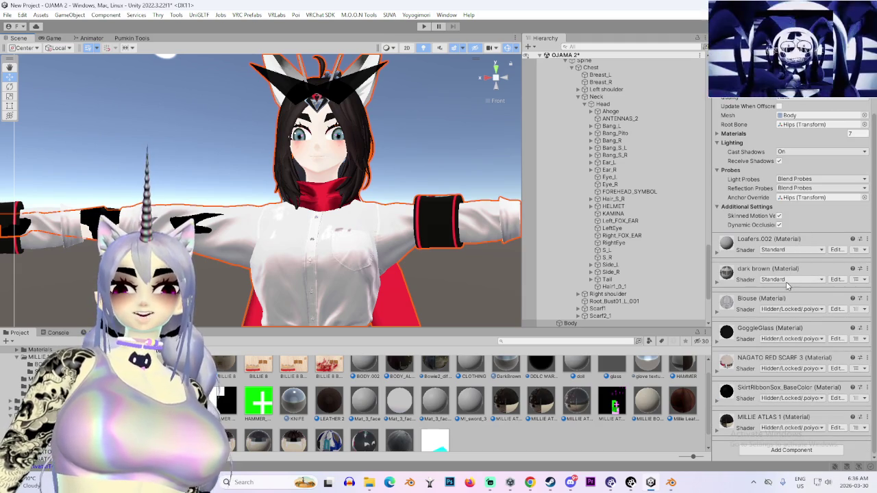
{"action": "left_click", "coordinate": [788, 279]}
{"action": "left_click", "coordinate": [778, 278]}
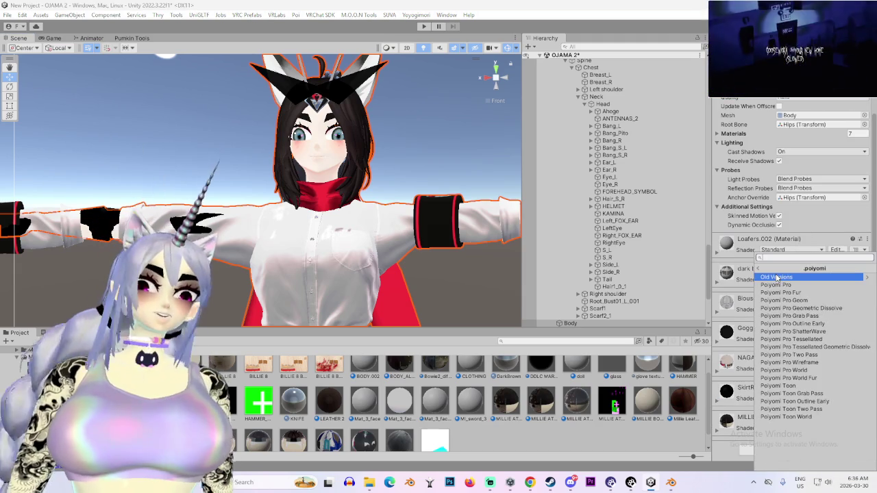
{"action": "left_click", "coordinate": [727, 273]}
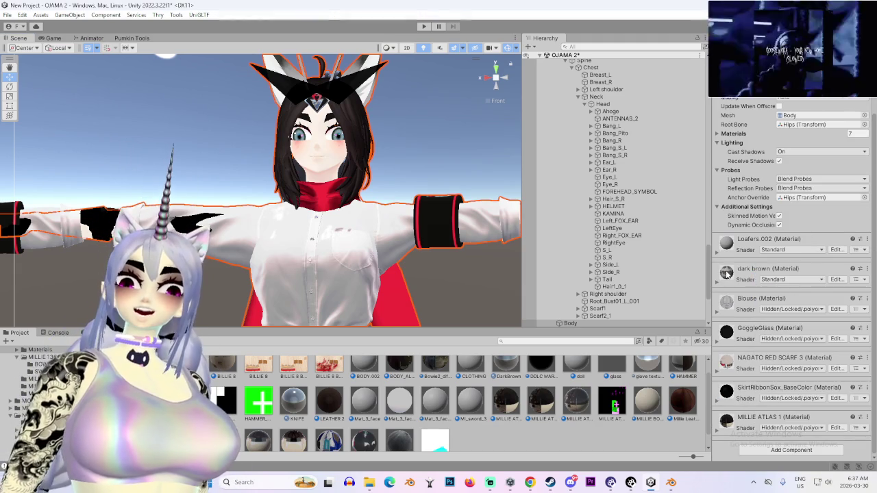
{"action": "left_click", "coordinate": [766, 356]}
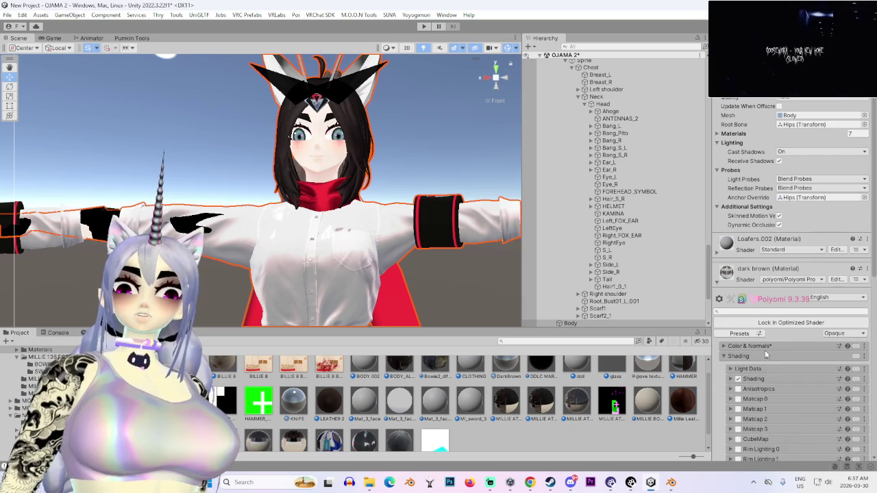
{"action": "left_click", "coordinate": [731, 379]}
{"action": "scroll", "coordinate": [733, 373], "scroll_direction": "down", "scroll_amount": 5}
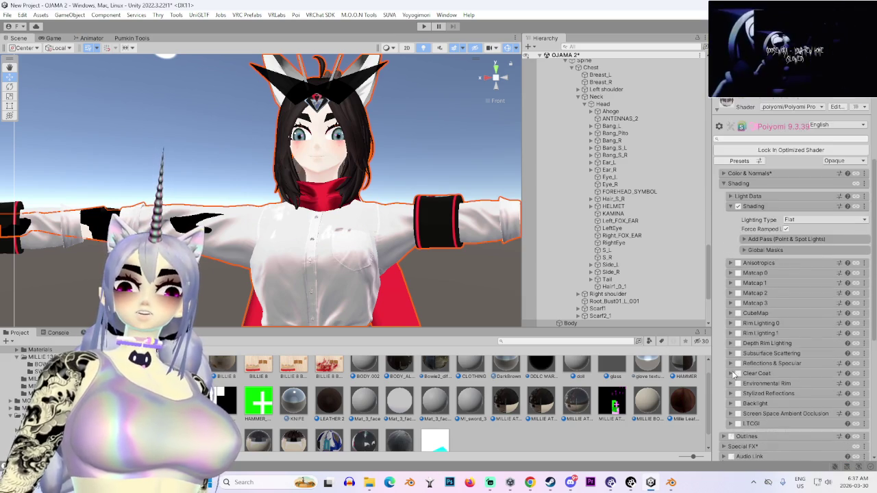
{"action": "scroll", "coordinate": [733, 373], "scroll_direction": "down", "scroll_amount": 8}
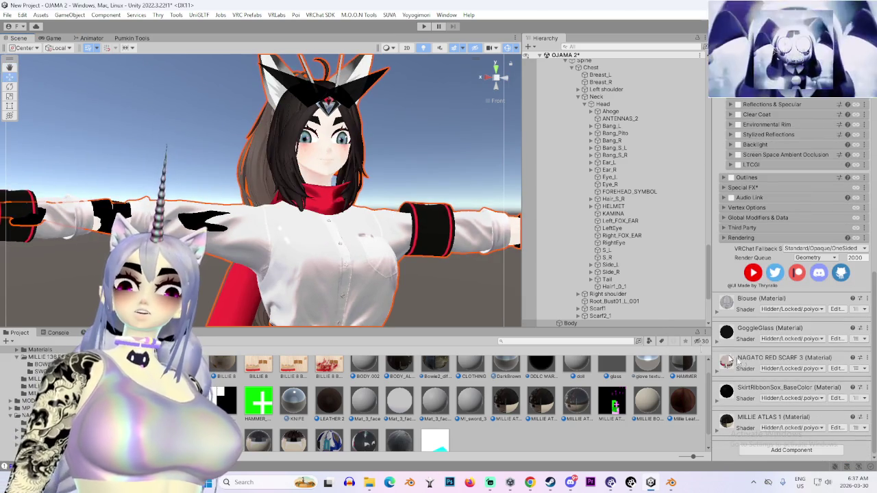
- Expand the MILLIE ATLAS 1 material and unlock its shader for editing
{"action": "left_click_drag", "start_coordinate": [444, 280], "coordinate": [384, 278]}
{"action": "mouse_move", "coordinate": [329, 206]}
{"action": "left_mouse_down"}
{"action": "mouse_move", "coordinate": [308, 206]}
{"action": "mouse_move", "coordinate": [381, 230]}
{"action": "mouse_move", "coordinate": [353, 228]}
{"action": "left_mouse_up"}
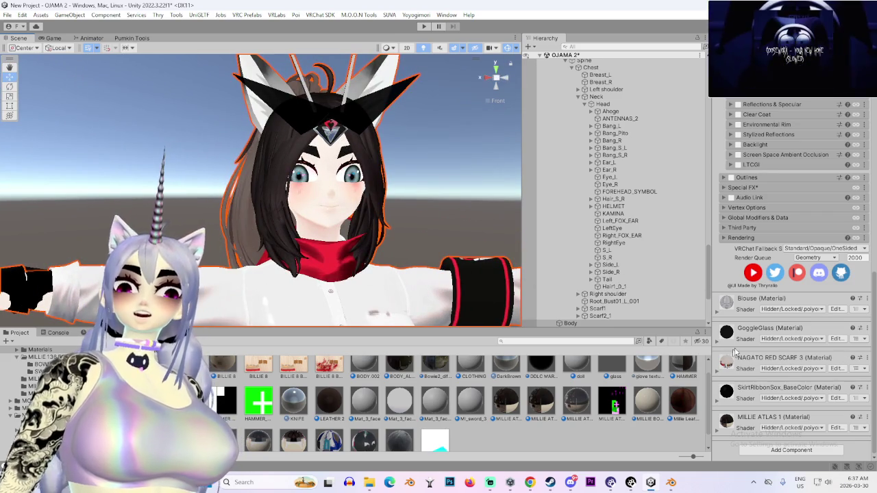
{"action": "left_click", "coordinate": [718, 432]}
{"action": "scroll", "coordinate": [788, 308], "scroll_direction": "down", "scroll_amount": 5}
{"action": "left_click", "coordinate": [790, 225]}
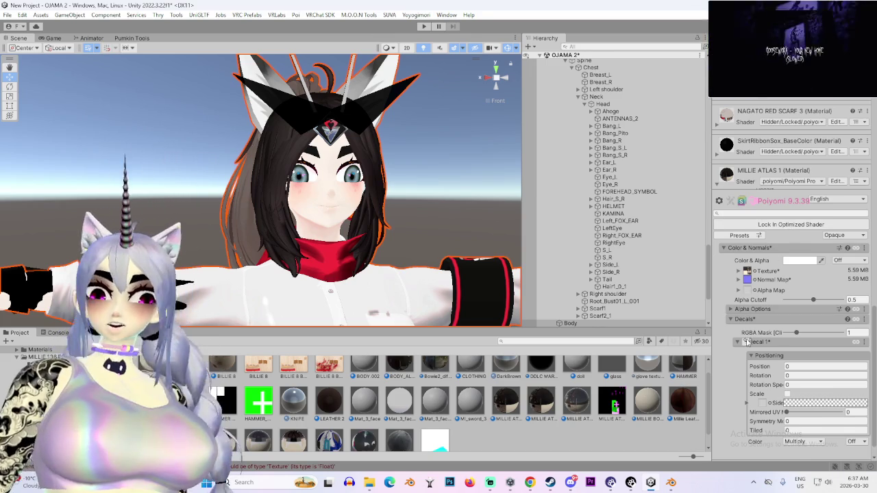
- Browse the material's Color & Normals, Shading and Rendering sections, leaving Color & Normals expanded
{"action": "scroll", "coordinate": [747, 342], "scroll_direction": "down", "scroll_amount": 1}
{"action": "left_click_drag", "start_coordinate": [429, 243], "coordinate": [287, 257]}
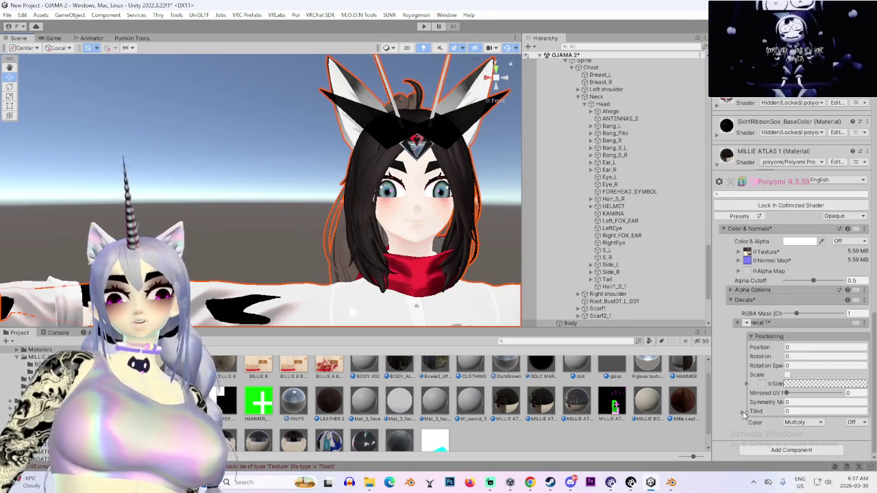
{"action": "left_click", "coordinate": [728, 231]}
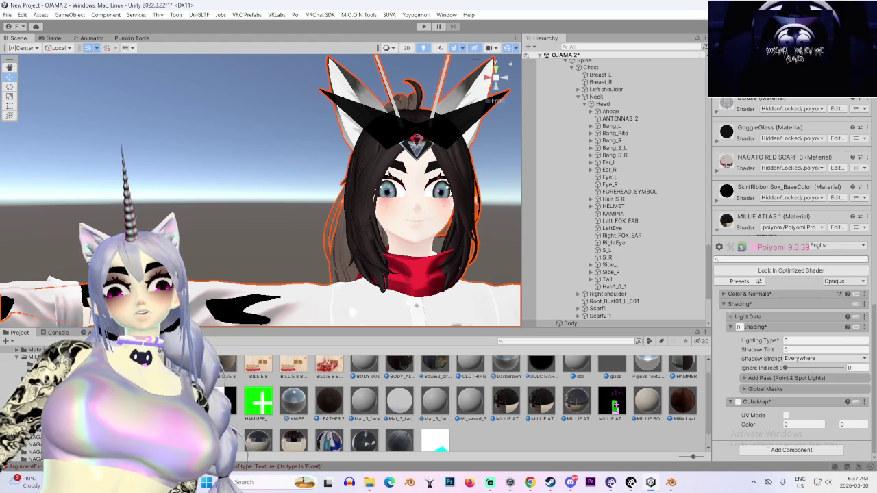
{"action": "left_click", "coordinate": [723, 304]}
{"action": "left_click", "coordinate": [740, 364]}
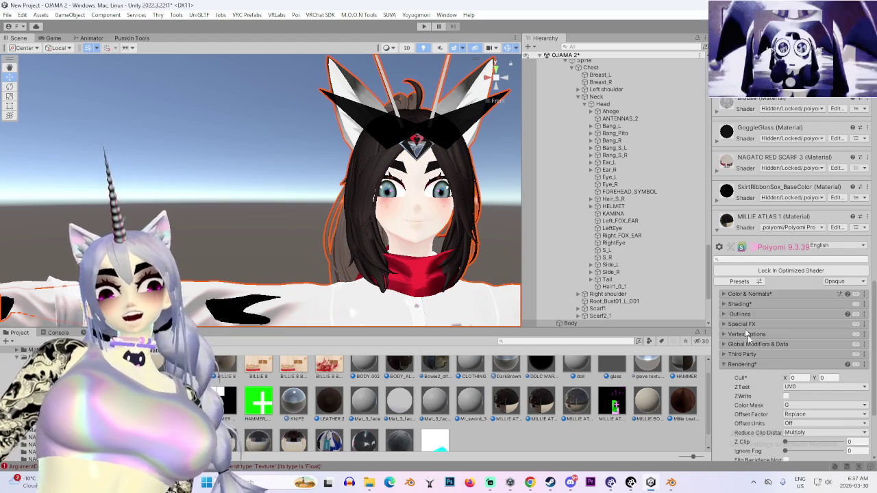
{"action": "scroll", "coordinate": [738, 354], "scroll_direction": "down", "scroll_amount": 3}
{"action": "scroll", "coordinate": [738, 355], "scroll_direction": "down", "scroll_amount": 2}
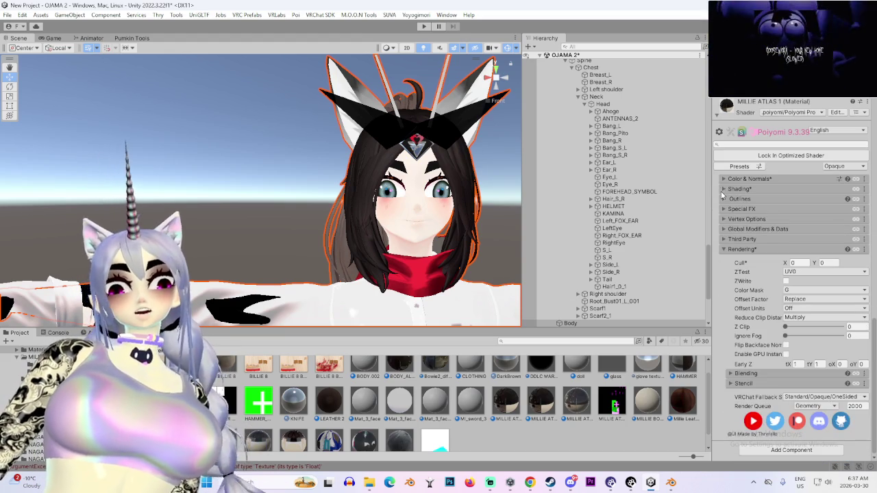
{"action": "left_click", "coordinate": [724, 189]}
{"action": "left_click", "coordinate": [725, 306]}
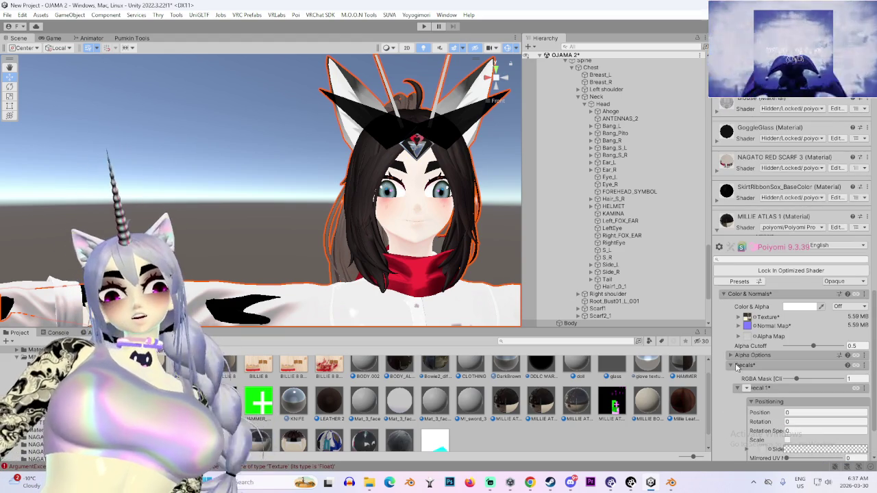
{"action": "left_click", "coordinate": [723, 294]}
{"action": "scroll", "coordinate": [731, 369], "scroll_direction": "down", "scroll_amount": 2}
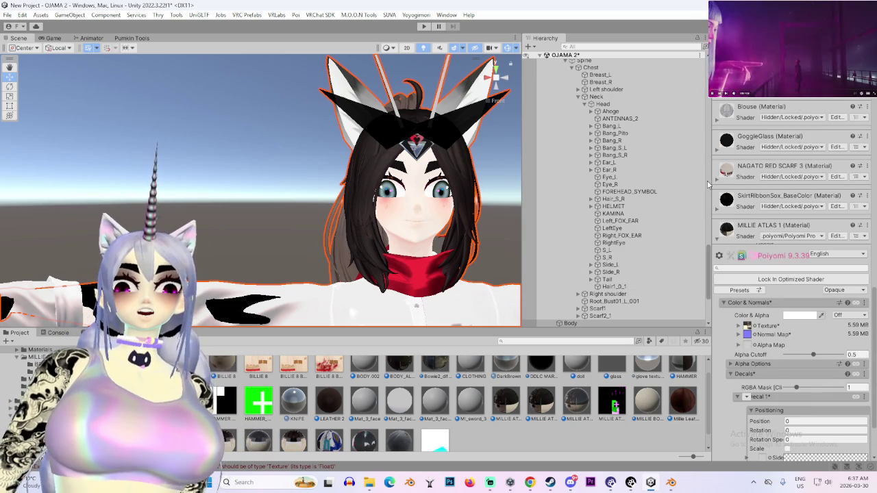
- Frame the avatar's head and expand the NAGATO RED SCARF 3 material
{"action": "key", "text": "f"}
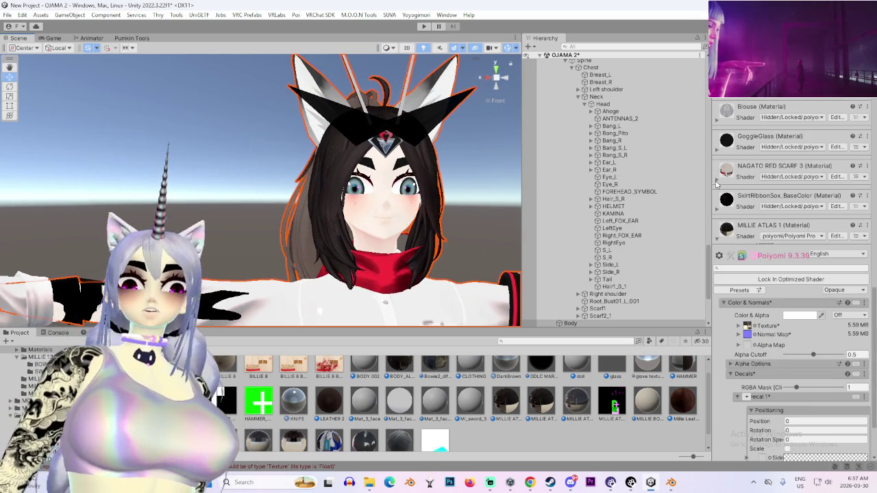
{"action": "left_click", "coordinate": [717, 181]}
{"action": "scroll", "coordinate": [473, 231], "scroll_direction": "down", "scroll_amount": 3}
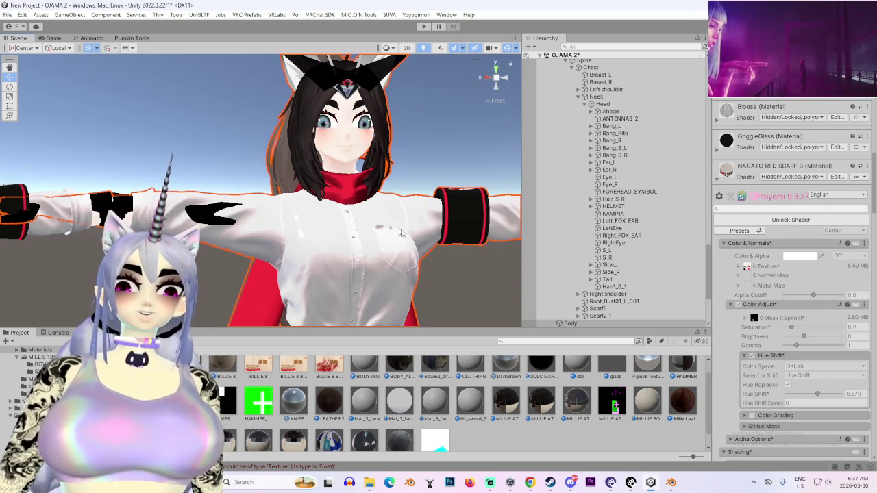
- After the shaders finish compiling, unlock the red scarf material's shader
{"action": "mouse_move", "coordinate": [473, 231]}
{"action": "left_mouse_down"}
{"action": "mouse_move", "coordinate": [289, 193]}
{"action": "mouse_move", "coordinate": [248, 207]}
{"action": "mouse_move", "coordinate": [366, 220]}
{"action": "left_mouse_up"}
{"action": "left_click_drag", "start_coordinate": [378, 250], "coordinate": [349, 259]}
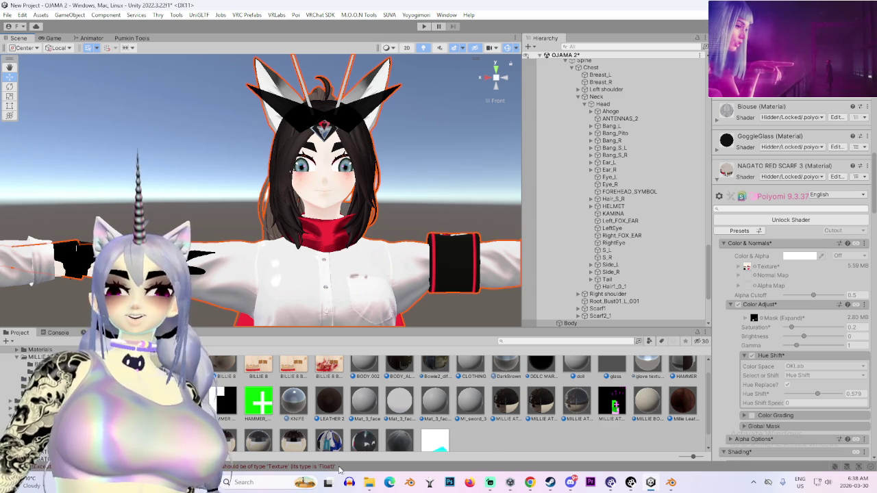
{"action": "mouse_move", "coordinate": [370, 483]}
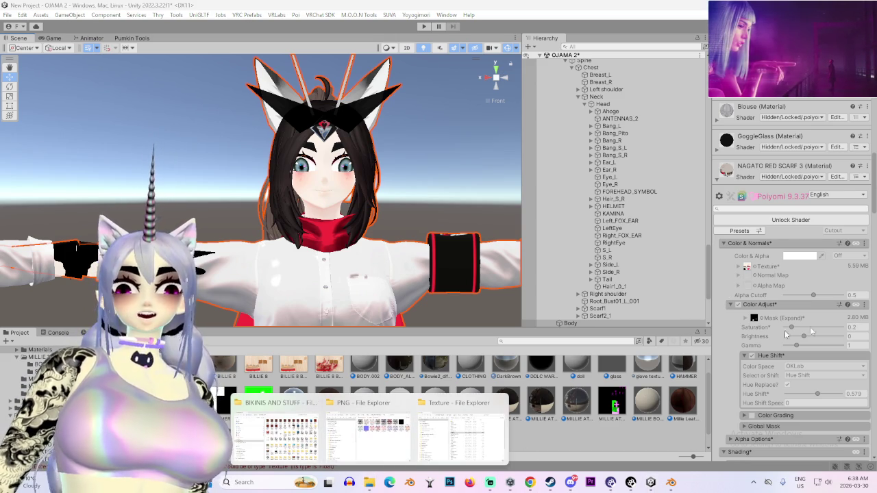
{"action": "scroll", "coordinate": [786, 293], "scroll_direction": "up", "scroll_amount": 5}
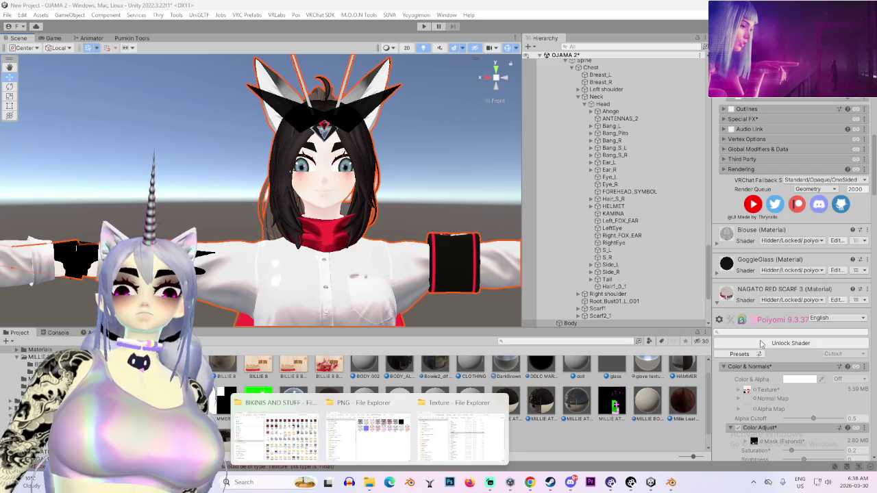
{"action": "left_click", "coordinate": [762, 344]}
- Scroll through the scarf material's Poiyomi settings while checking the avatar's render
{"action": "scroll", "coordinate": [759, 344], "scroll_direction": "down", "scroll_amount": 5}
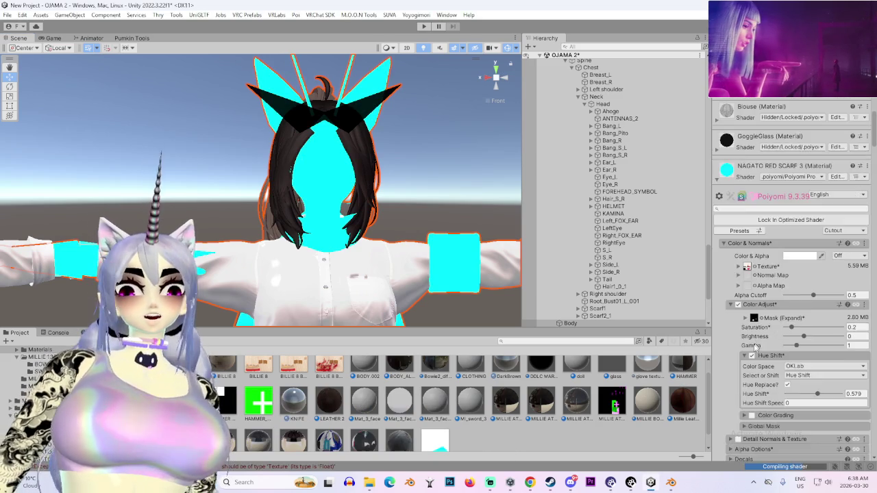
{"action": "scroll", "coordinate": [756, 344], "scroll_direction": "down", "scroll_amount": 10}
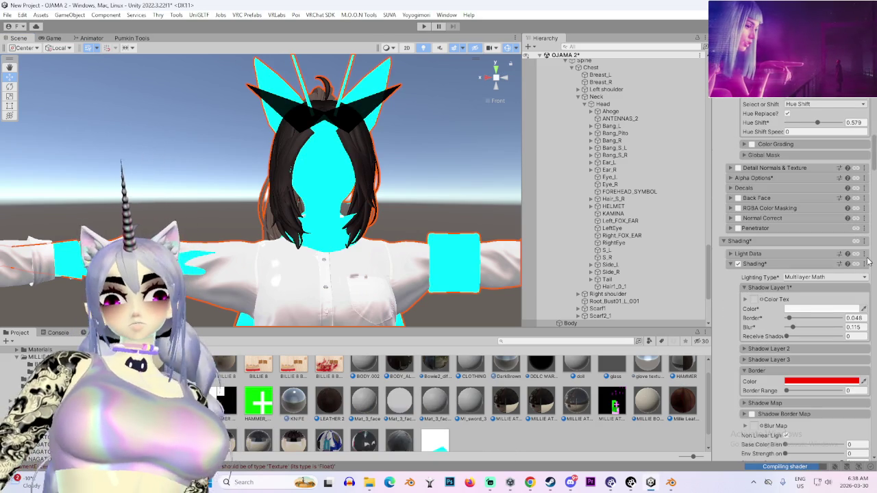
{"action": "scroll", "coordinate": [393, 232], "scroll_direction": "up", "scroll_amount": 5}
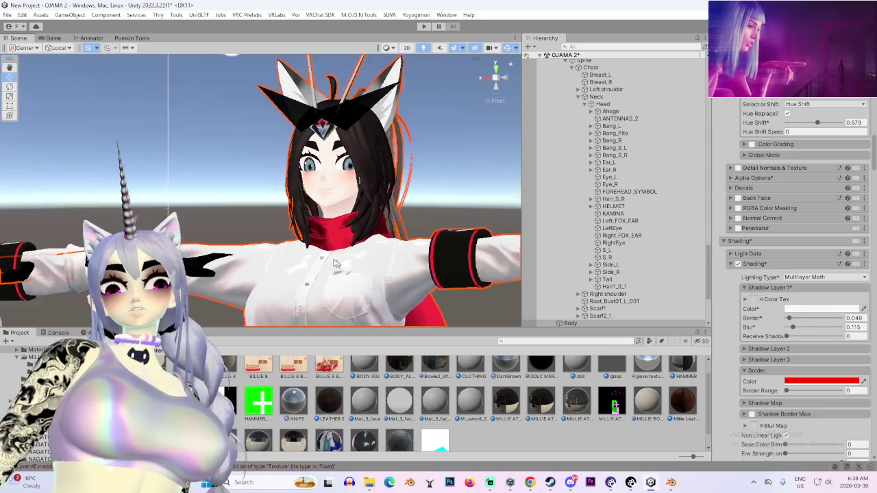
{"action": "scroll", "coordinate": [315, 211], "scroll_direction": "down", "scroll_amount": 4}
{"action": "mouse_move", "coordinate": [315, 211]}
{"action": "left_mouse_down"}
{"action": "mouse_move", "coordinate": [384, 259]}
{"action": "mouse_move", "coordinate": [418, 260]}
{"action": "left_mouse_up"}
{"action": "scroll", "coordinate": [760, 243], "scroll_direction": "up", "scroll_amount": 3}
{"action": "scroll", "coordinate": [759, 243], "scroll_direction": "down", "scroll_amount": 15}
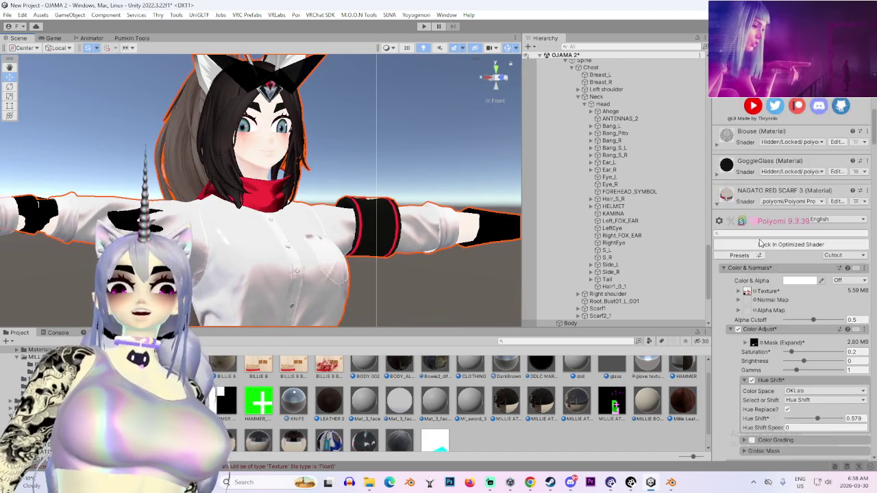
{"action": "scroll", "coordinate": [754, 254], "scroll_direction": "up", "scroll_amount": 8}
{"action": "scroll", "coordinate": [748, 260], "scroll_direction": "up", "scroll_amount": 5}
{"action": "scroll", "coordinate": [617, 205], "scroll_direction": "up", "scroll_amount": 8}
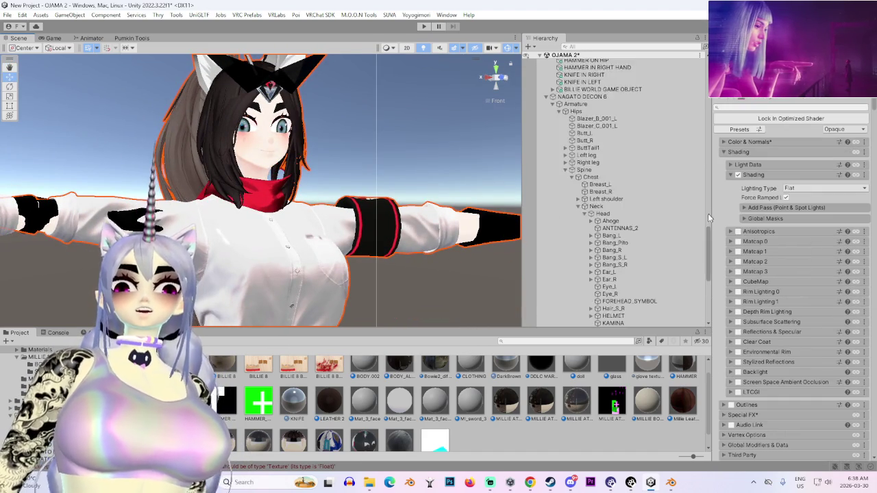
{"action": "scroll", "coordinate": [754, 226], "scroll_direction": "up", "scroll_amount": 9}
- Collapse dark brown's settings and select the NAGATO avatar's root and its Body
{"action": "scroll", "coordinate": [692, 192], "scroll_direction": "down", "scroll_amount": 5}
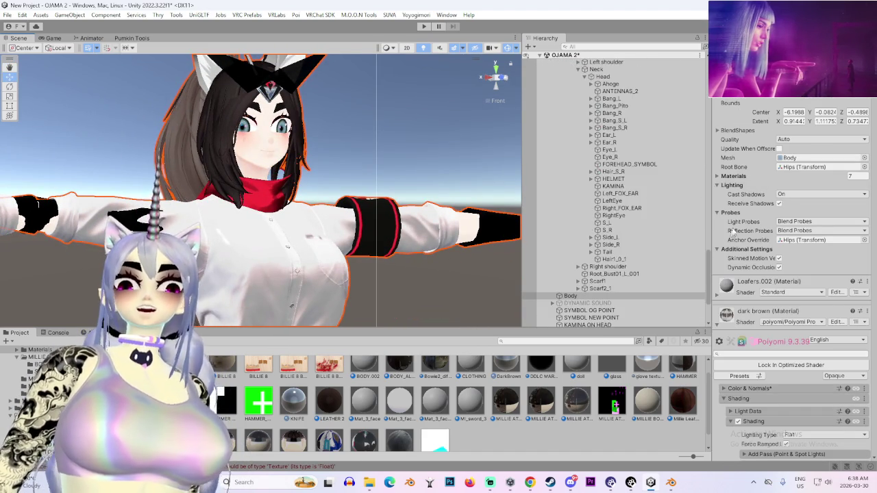
{"action": "scroll", "coordinate": [734, 279], "scroll_direction": "down", "scroll_amount": 4}
{"action": "left_click", "coordinate": [719, 228]}
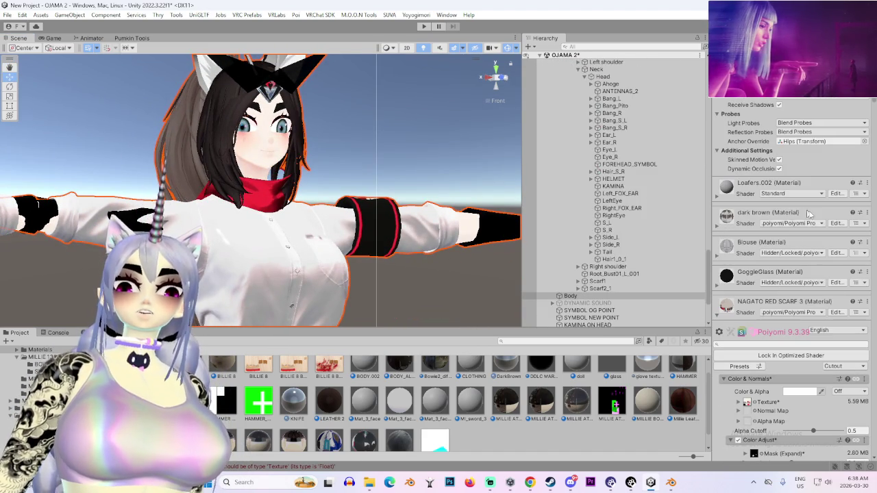
{"action": "left_click_drag", "start_coordinate": [309, 150], "coordinate": [146, 146]}
{"action": "left_click", "coordinate": [146, 146]}
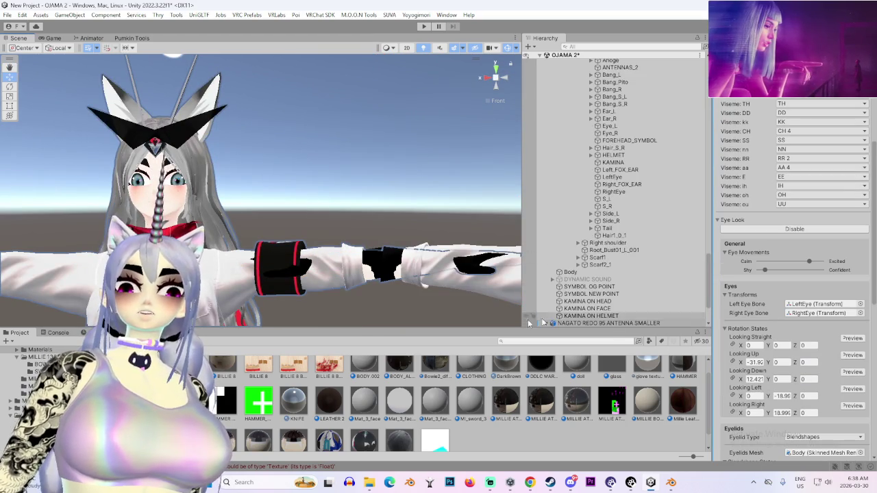
{"action": "scroll", "coordinate": [543, 293], "scroll_direction": "down", "scroll_amount": 3}
{"action": "left_click", "coordinate": [571, 283]}
- Open the Shading section's options, then undo back to the grey-haired NAGATO REDO 95 avatar's selection
{"action": "scroll", "coordinate": [795, 329], "scroll_direction": "down", "scroll_amount": 10}
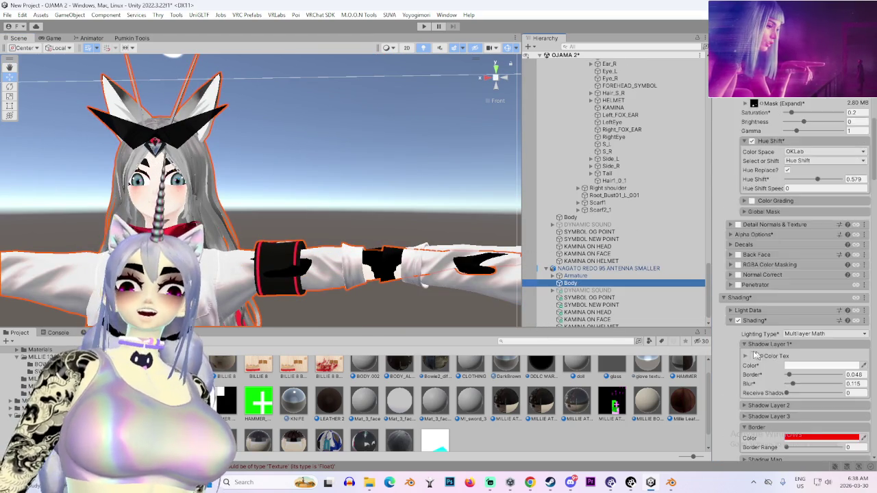
{"action": "left_click", "coordinate": [865, 200]}
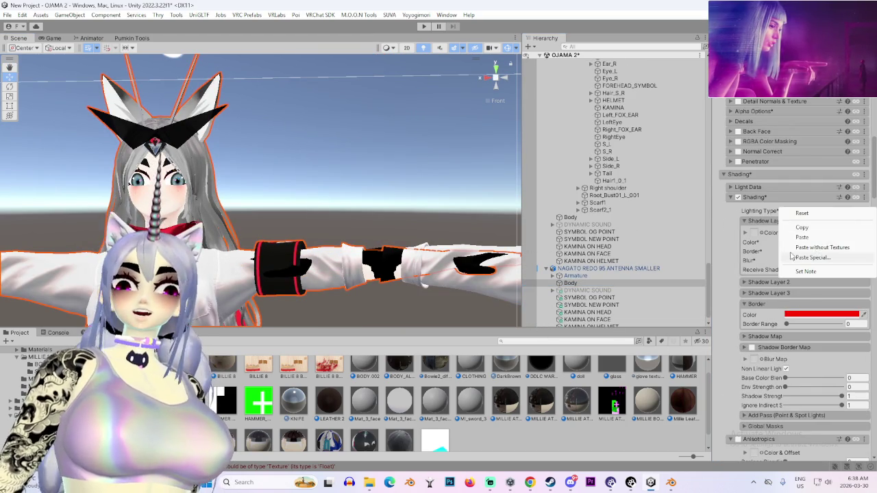
{"action": "scroll", "coordinate": [741, 281], "scroll_direction": "up", "scroll_amount": 8}
{"action": "scroll", "coordinate": [742, 281], "scroll_direction": "up", "scroll_amount": 4}
{"action": "left_click_drag", "start_coordinate": [261, 182], "coordinate": [220, 192]}
{"action": "scroll", "coordinate": [736, 218], "scroll_direction": "up", "scroll_amount": 3}
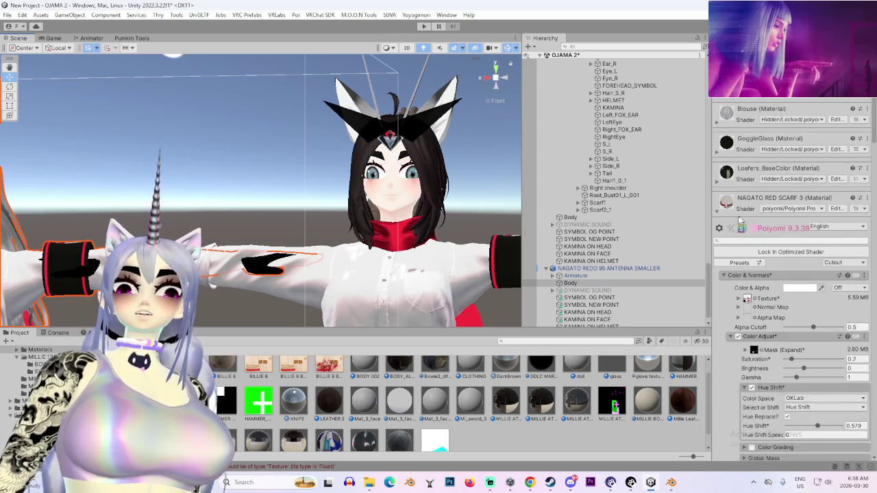
{"action": "key", "text": "ctrl+z"}
{"action": "key", "text": "ctrl+z"}
{"action": "scroll", "coordinate": [810, 234], "scroll_direction": "down", "scroll_amount": 2}
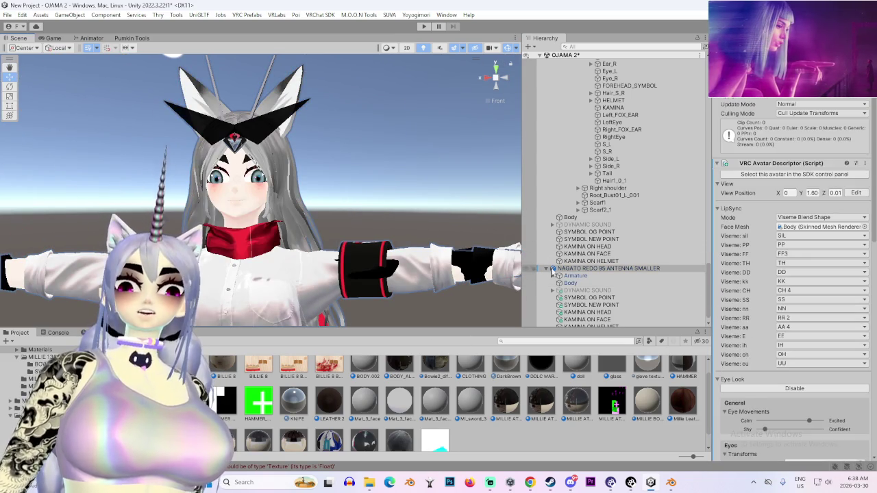
{"action": "key", "text": "ctrl+z"}
{"action": "left_click_drag", "start_coordinate": [713, 297], "coordinate": [715, 298]}
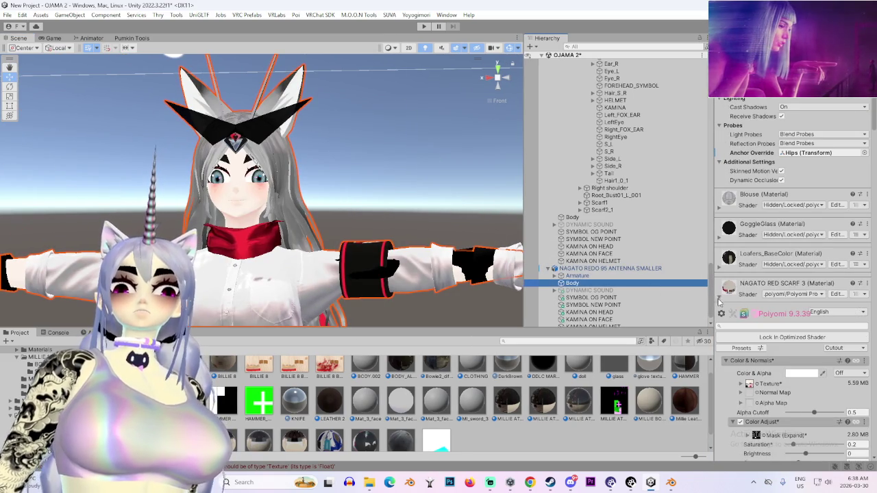
- Unlock the Oyster Bay shader and pick an action from its Shading section menu
{"action": "left_click", "coordinate": [718, 302]}
{"action": "left_click", "coordinate": [718, 403]}
{"action": "scroll", "coordinate": [735, 382], "scroll_direction": "down", "scroll_amount": 3}
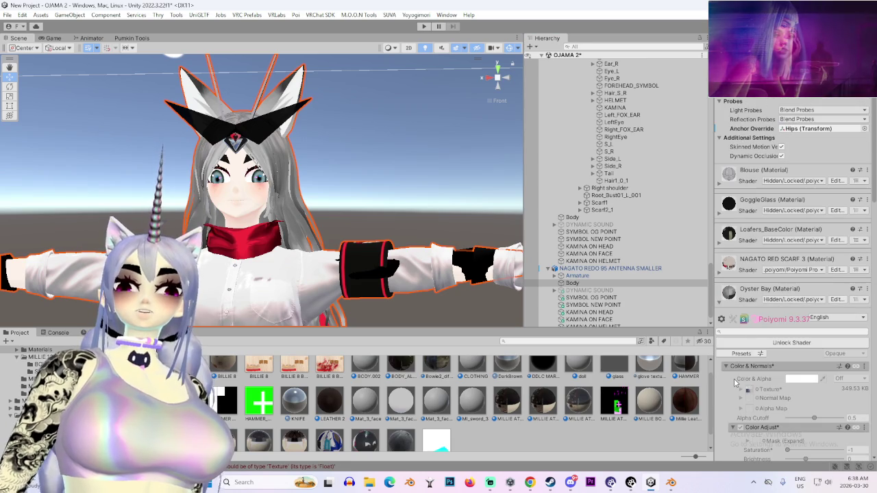
{"action": "left_click", "coordinate": [802, 344]}
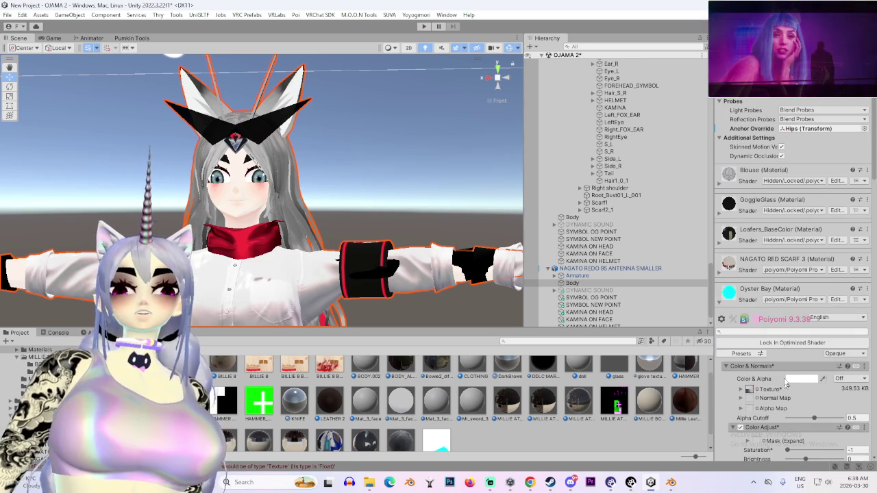
{"action": "scroll", "coordinate": [773, 384], "scroll_direction": "down", "scroll_amount": 8}
{"action": "scroll", "coordinate": [760, 377], "scroll_direction": "down", "scroll_amount": 2}
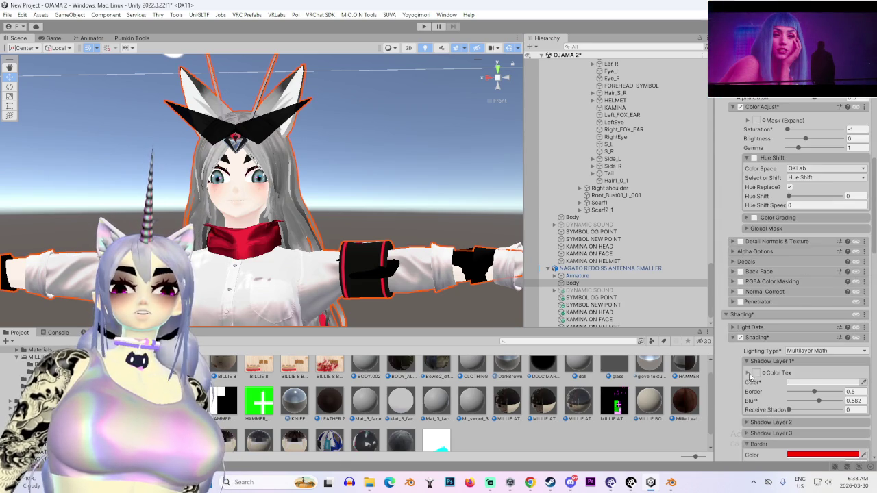
{"action": "left_click", "coordinate": [865, 338]}
{"action": "left_click", "coordinate": [803, 373]}
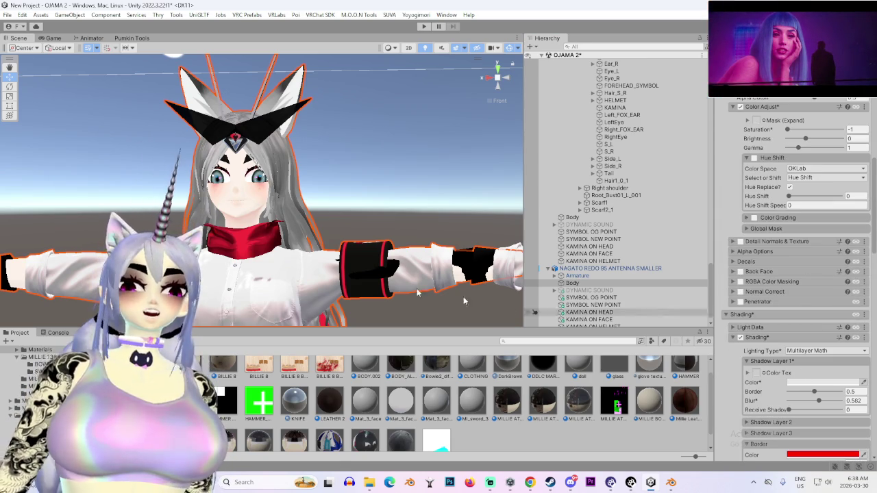
- On the black-haired avatar, set dark brown's Lighting Type to Multilayer Math
{"action": "left_click", "coordinate": [277, 133]}
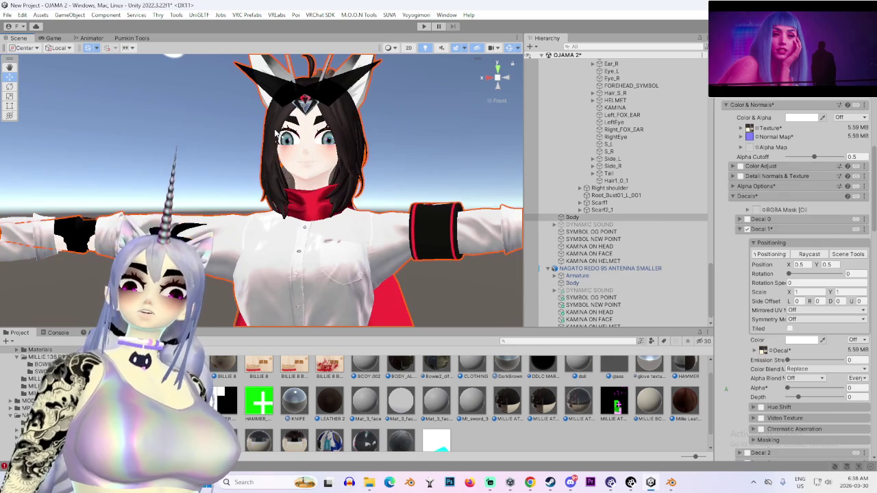
{"action": "scroll", "coordinate": [790, 337], "scroll_direction": "up", "scroll_amount": 5}
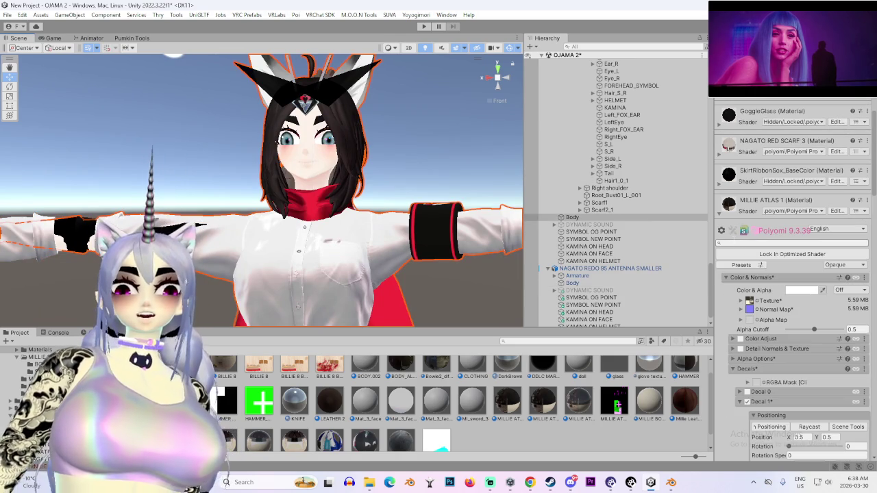
{"action": "scroll", "coordinate": [726, 174], "scroll_direction": "up", "scroll_amount": 2}
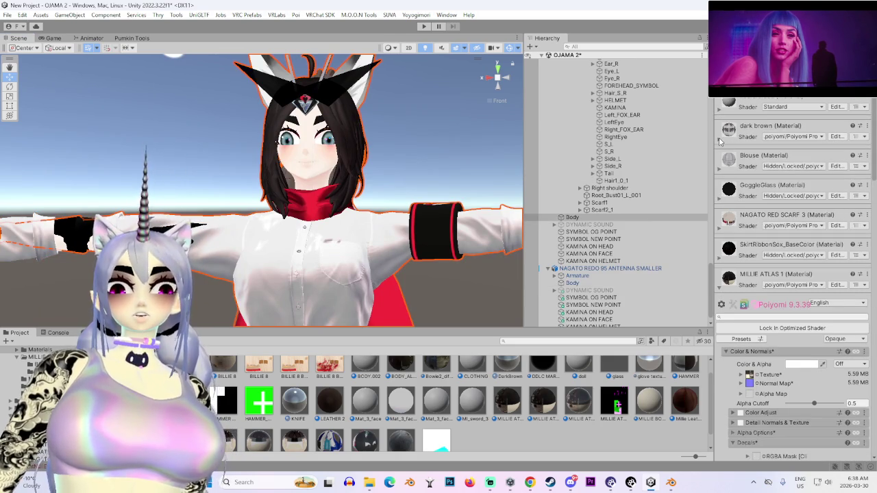
{"action": "left_click", "coordinate": [719, 141]}
{"action": "left_click", "coordinate": [829, 249]}
{"action": "left_click", "coordinate": [836, 296]}
- Expand dark brown's Color & Normals settings and frame the black-haired avatar front-on
{"action": "left_click_drag", "start_coordinate": [466, 151], "coordinate": [339, 147]}
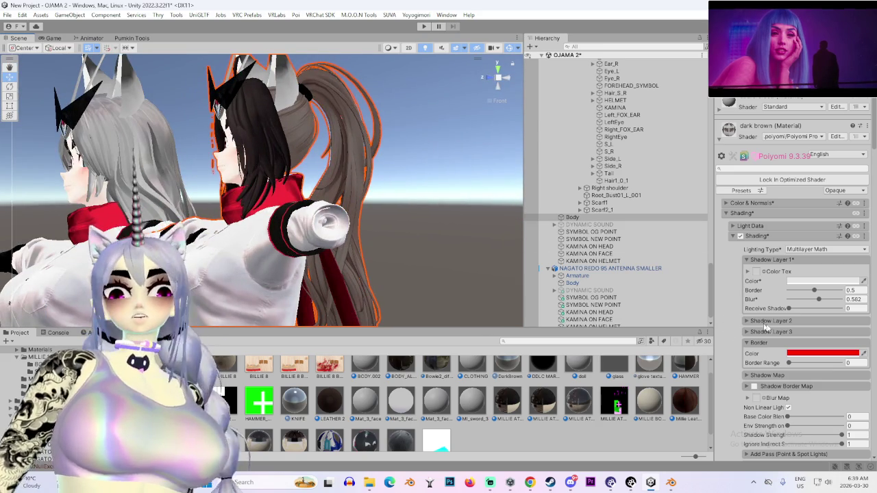
{"action": "left_click", "coordinate": [733, 204]}
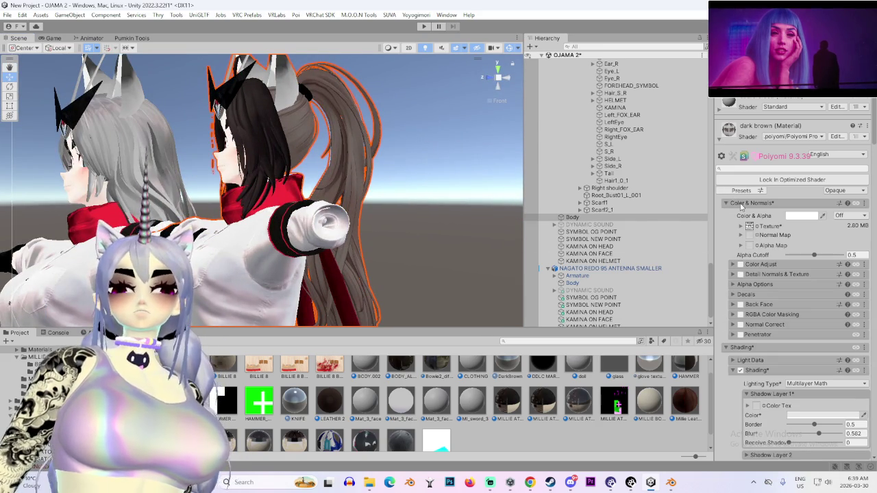
{"action": "scroll", "coordinate": [831, 308], "scroll_direction": "down", "scroll_amount": 10}
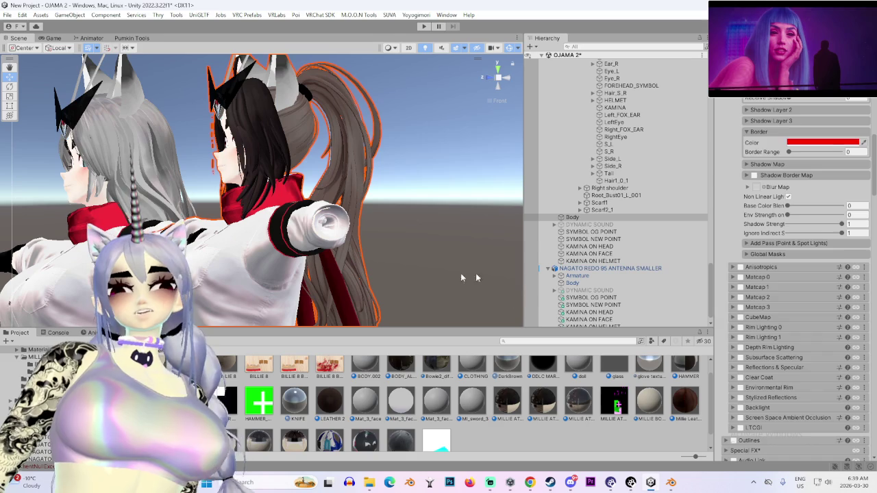
{"action": "scroll", "coordinate": [789, 353], "scroll_direction": "down", "scroll_amount": 5}
{"action": "left_click_drag", "start_coordinate": [418, 217], "coordinate": [362, 228]}
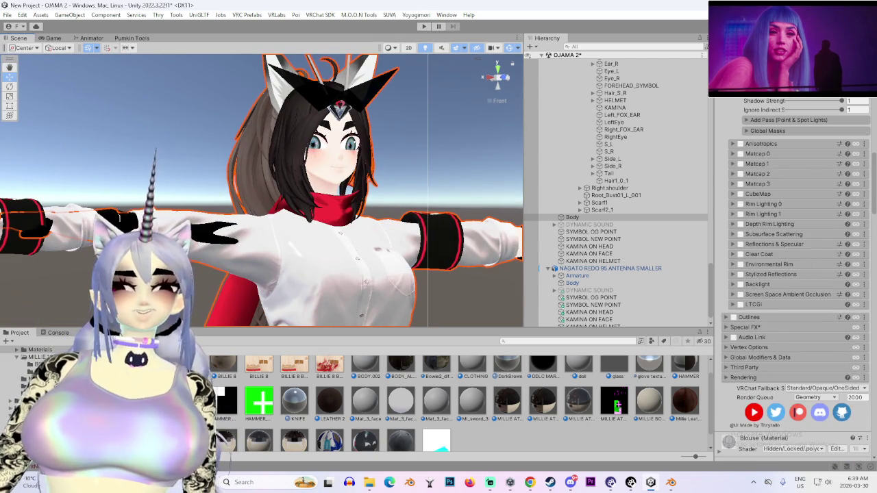
{"action": "mouse_move", "coordinate": [362, 228]}
{"action": "left_mouse_down"}
{"action": "mouse_move", "coordinate": [382, 255]}
{"action": "mouse_move", "coordinate": [381, 239]}
{"action": "mouse_move", "coordinate": [312, 237]}
{"action": "mouse_move", "coordinate": [445, 215]}
{"action": "mouse_move", "coordinate": [239, 196]}
{"action": "mouse_move", "coordinate": [356, 219]}
{"action": "left_mouse_up"}
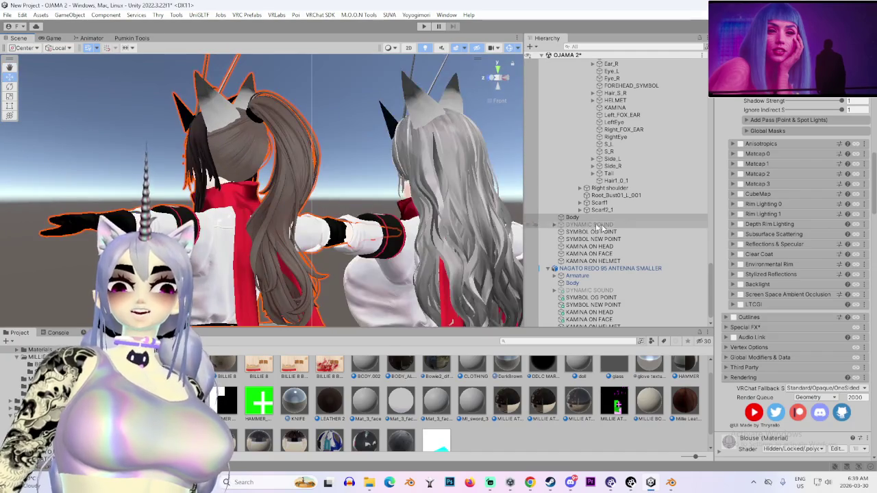
{"action": "double_click", "coordinate": [607, 268]}
- Collapse the MILLIE ATLAS 1 material settings and bring up a File Explorer window
{"action": "scroll", "coordinate": [737, 354], "scroll_direction": "down", "scroll_amount": 3}
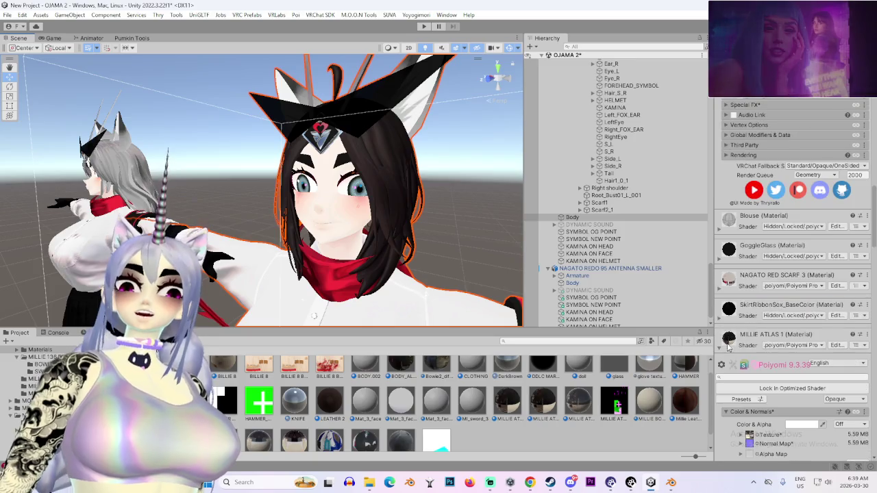
{"action": "scroll", "coordinate": [739, 350], "scroll_direction": "down", "scroll_amount": 6}
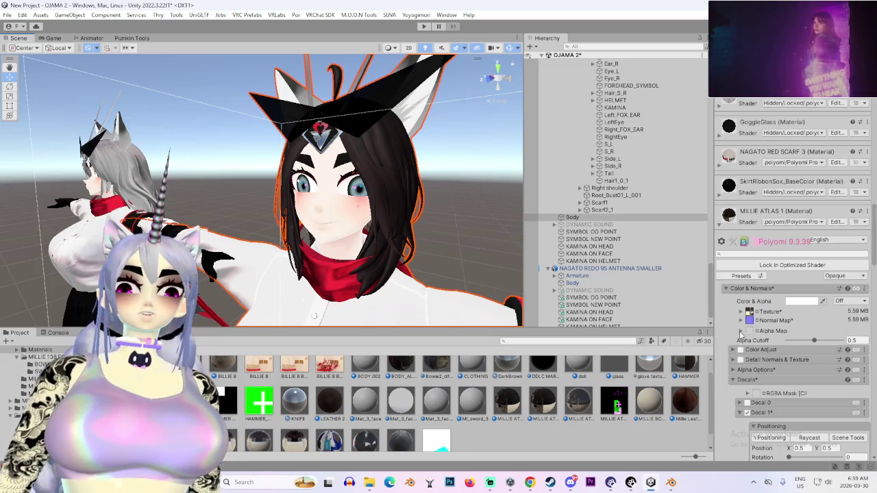
{"action": "left_click", "coordinate": [722, 226]}
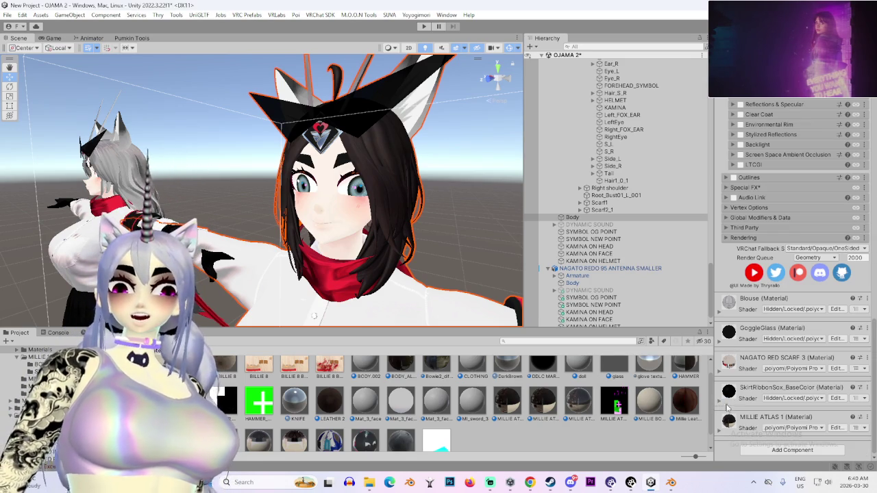
{"action": "scroll", "coordinate": [742, 416], "scroll_direction": "up", "scroll_amount": 3}
{"action": "scroll", "coordinate": [747, 421], "scroll_direction": "up", "scroll_amount": 15}
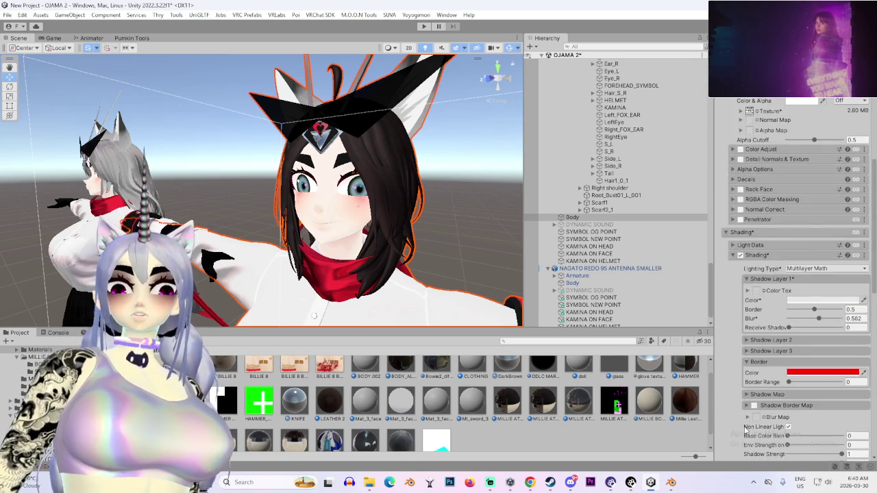
{"action": "scroll", "coordinate": [761, 418], "scroll_direction": "up", "scroll_amount": 3}
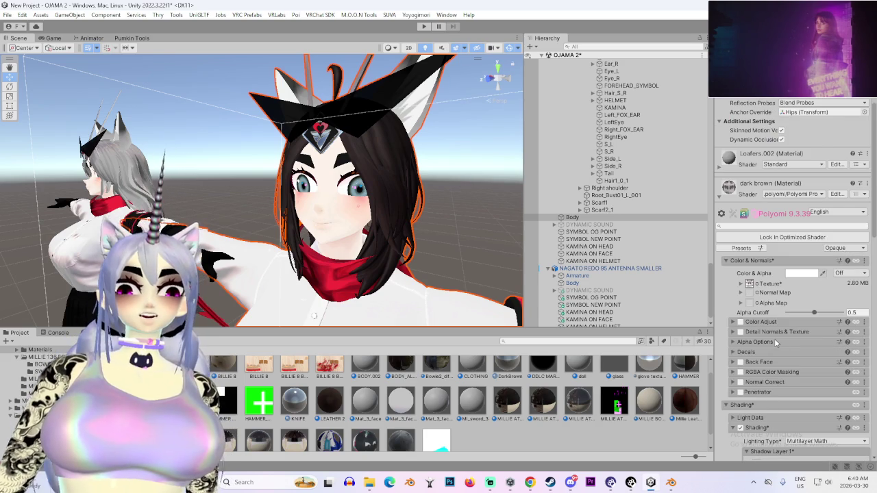
{"action": "scroll", "coordinate": [777, 348], "scroll_direction": "up", "scroll_amount": 6}
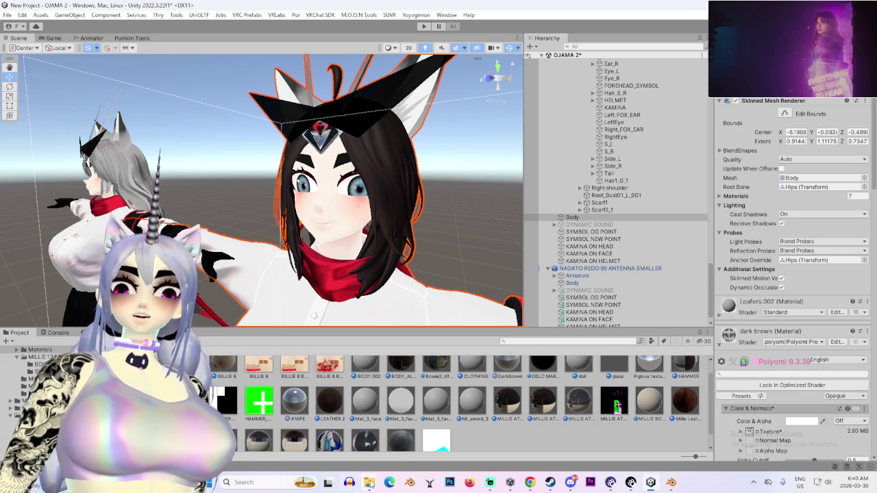
{"action": "left_click", "coordinate": [295, 425]}
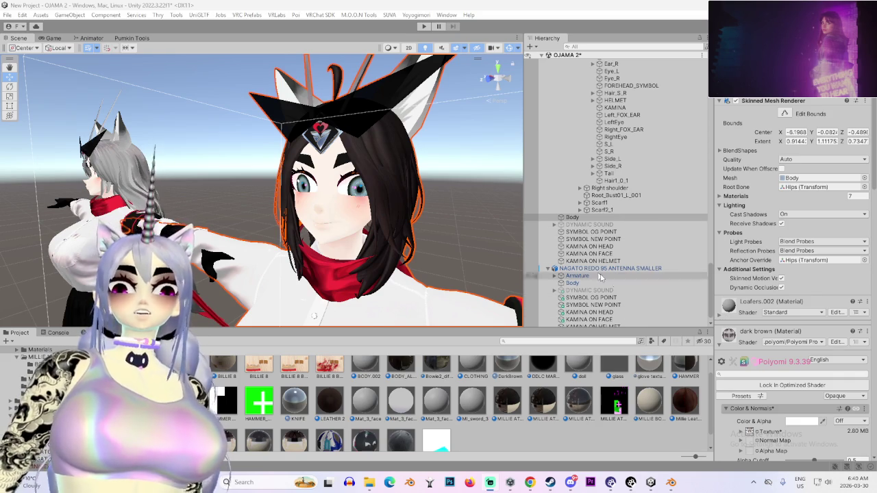
- Scroll the material list down and expand the NAGATO RED SCARF 3 material
{"action": "scroll", "coordinate": [560, 277], "scroll_direction": "down", "scroll_amount": 1}
{"action": "mouse_move", "coordinate": [274, 233]}
{"action": "left_mouse_down"}
{"action": "mouse_move", "coordinate": [253, 238]}
{"action": "mouse_move", "coordinate": [245, 255]}
{"action": "left_mouse_up"}
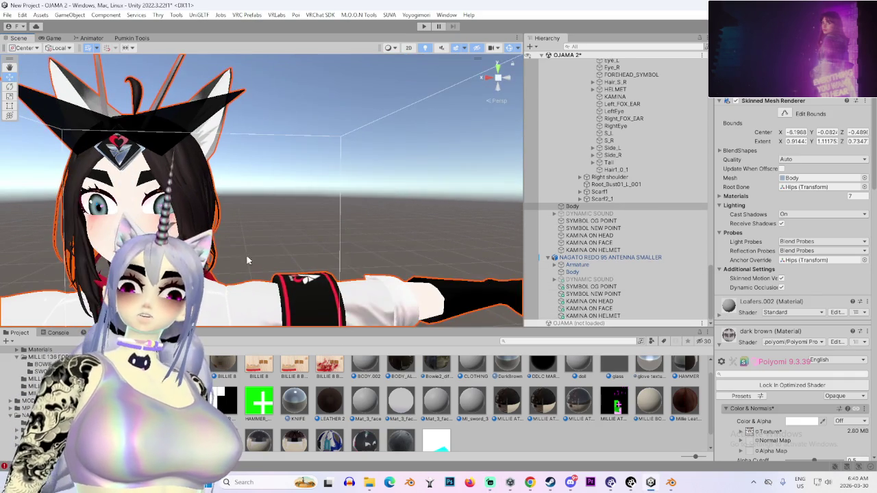
{"action": "scroll", "coordinate": [751, 404], "scroll_direction": "down", "scroll_amount": 3}
{"action": "scroll", "coordinate": [750, 405], "scroll_direction": "down", "scroll_amount": 10}
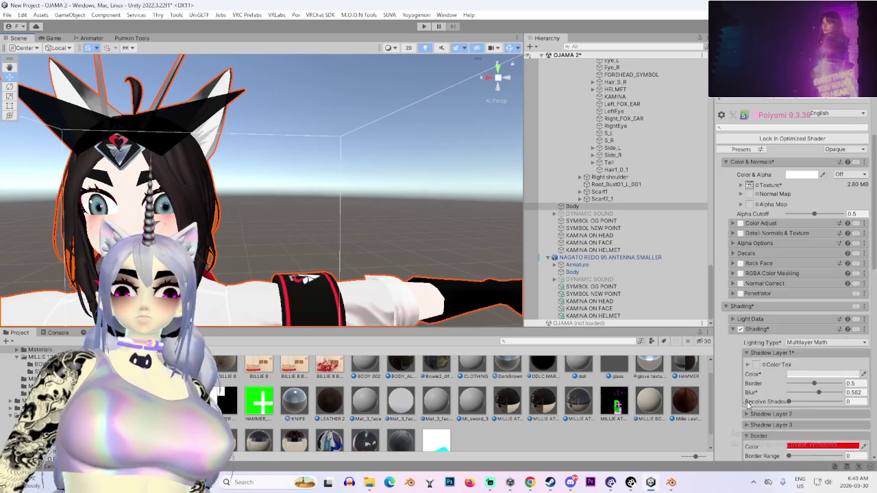
{"action": "scroll", "coordinate": [736, 396], "scroll_direction": "down", "scroll_amount": 3}
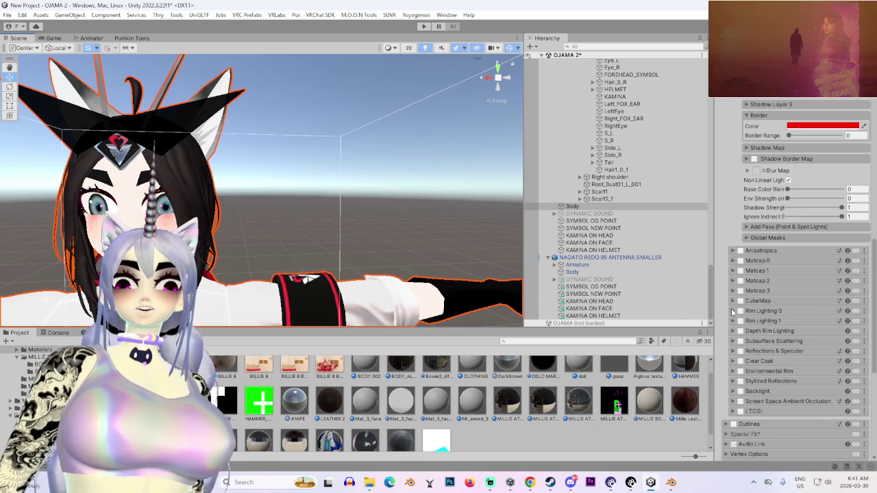
{"action": "scroll", "coordinate": [733, 346], "scroll_direction": "down", "scroll_amount": 4}
{"action": "scroll", "coordinate": [731, 347], "scroll_direction": "down", "scroll_amount": 3}
{"action": "scroll", "coordinate": [732, 348], "scroll_direction": "down", "scroll_amount": 2}
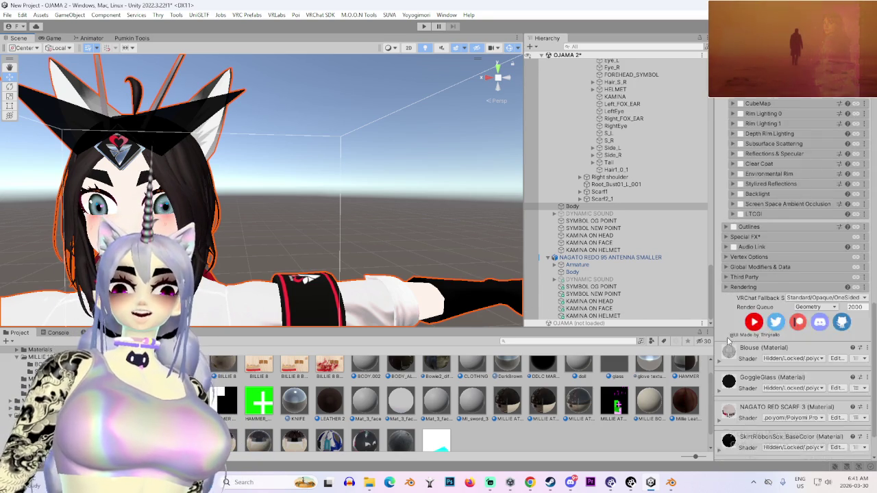
{"action": "left_click", "coordinate": [718, 369]}
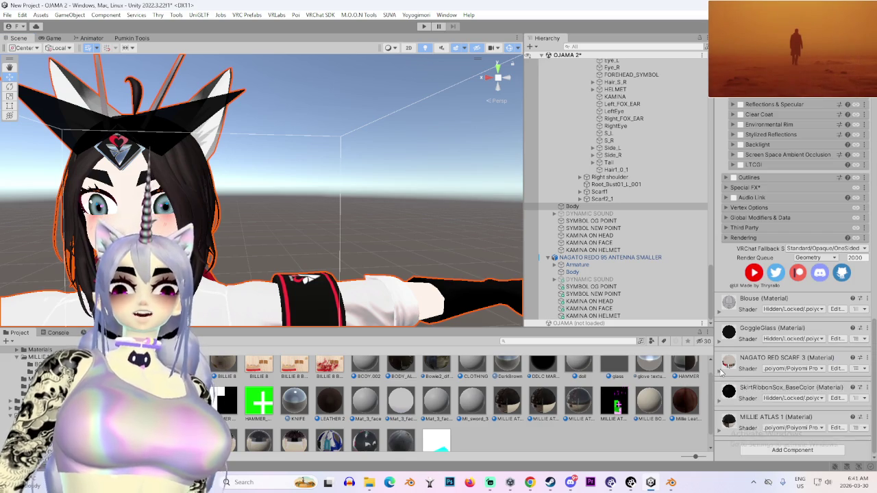
- Review the scarf's Color Adjust and Matcap options, orbiting around the avatar's head
{"action": "scroll", "coordinate": [715, 368], "scroll_direction": "down", "scroll_amount": 4}
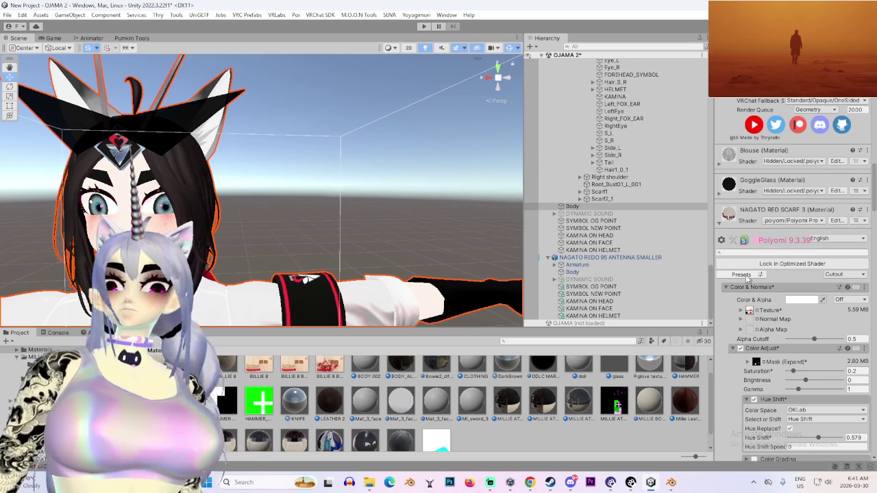
{"action": "scroll", "coordinate": [749, 277], "scroll_direction": "down", "scroll_amount": 10}
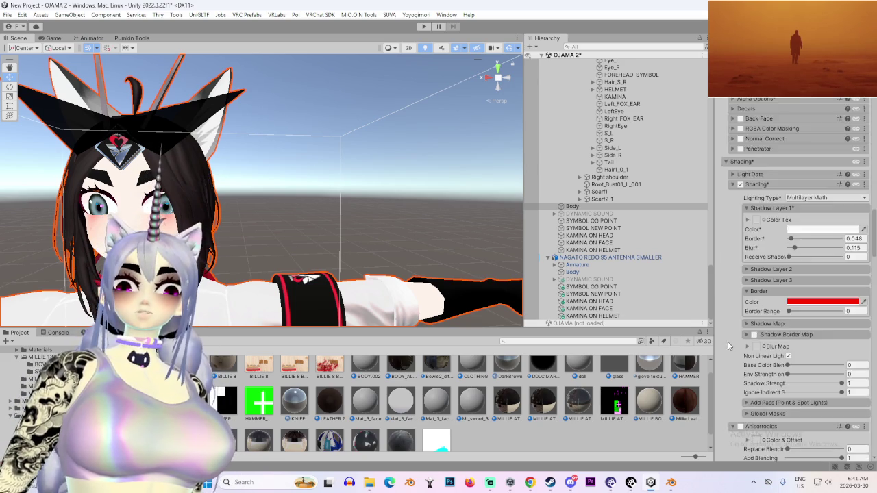
{"action": "scroll", "coordinate": [727, 343], "scroll_direction": "down", "scroll_amount": 8}
{"action": "scroll", "coordinate": [718, 272], "scroll_direction": "down", "scroll_amount": 5}
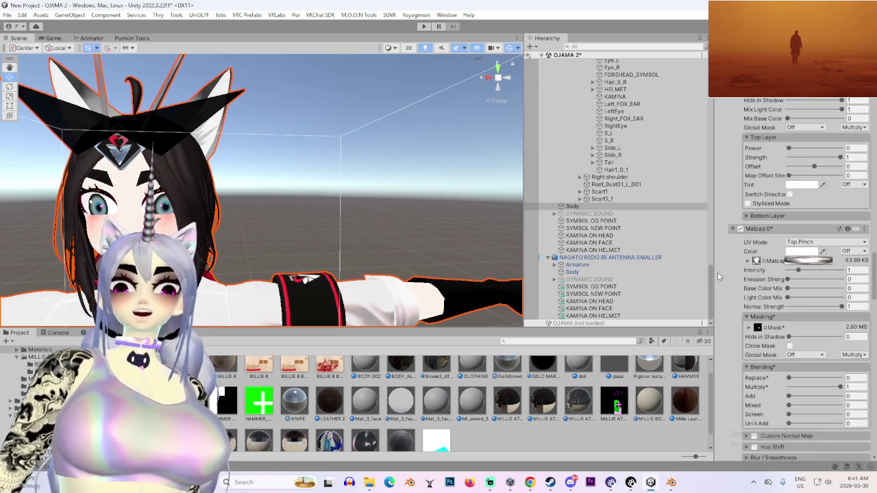
{"action": "mouse_move", "coordinate": [122, 225]}
{"action": "left_mouse_down"}
{"action": "mouse_move", "coordinate": [376, 208]}
{"action": "mouse_move", "coordinate": [354, 201]}
{"action": "mouse_move", "coordinate": [324, 233]}
{"action": "mouse_move", "coordinate": [293, 233]}
{"action": "mouse_move", "coordinate": [444, 263]}
{"action": "left_mouse_up"}
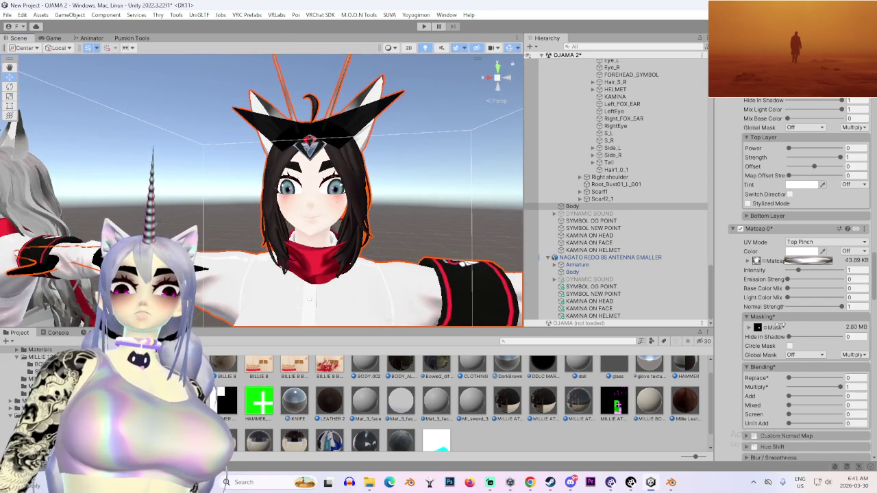
- Collapse the scarf material, select MILLIE ATLAS 1 via its options, and fold Decal 1
{"action": "scroll", "coordinate": [780, 322], "scroll_direction": "down", "scroll_amount": 6}
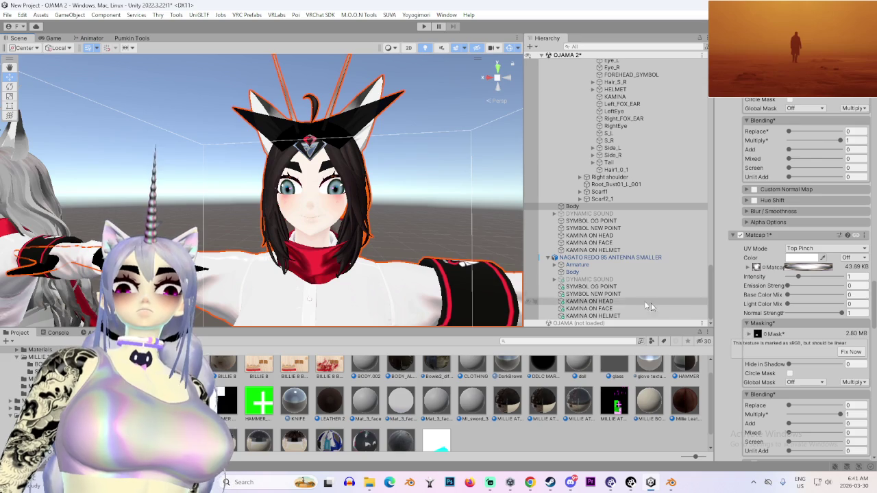
{"action": "scroll", "coordinate": [745, 339], "scroll_direction": "up", "scroll_amount": 5}
{"action": "scroll", "coordinate": [747, 339], "scroll_direction": "up", "scroll_amount": 12}
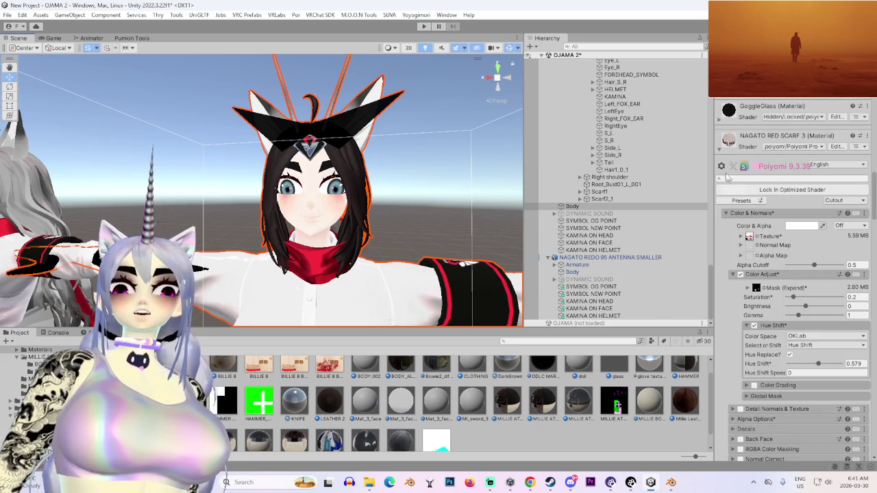
{"action": "left_click", "coordinate": [719, 151]}
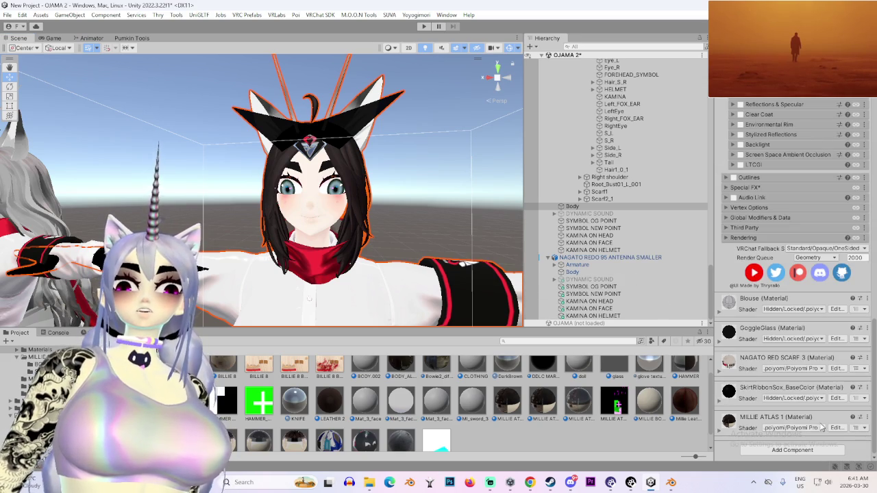
{"action": "left_click", "coordinate": [869, 417]}
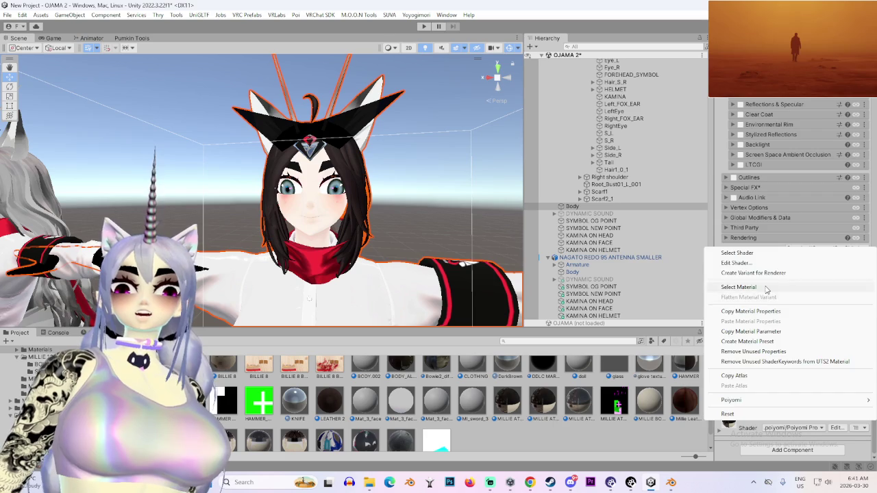
{"action": "left_click", "coordinate": [768, 292]}
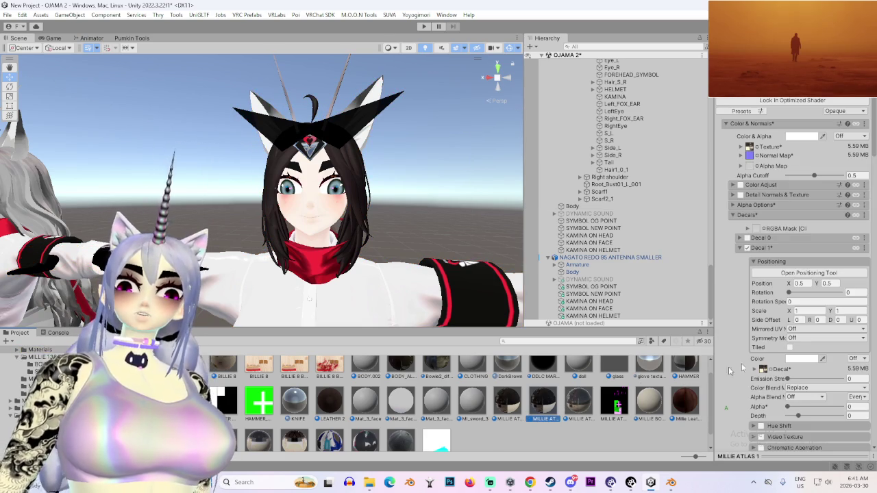
{"action": "left_click", "coordinate": [740, 249]}
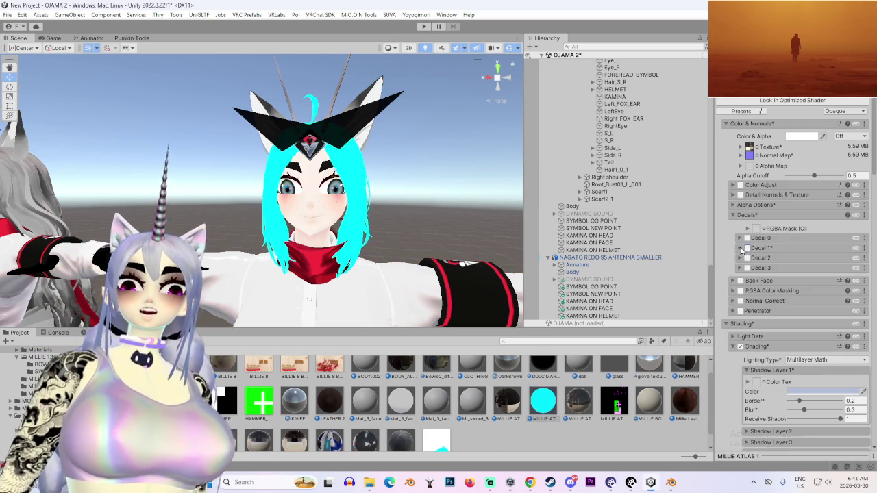
- Paste shading into MILLIE ATLAS 1, undo it, then select the NAGATO REDO 95 ANTENNA SMALLER Body
{"action": "scroll", "coordinate": [740, 300], "scroll_direction": "down", "scroll_amount": 2}
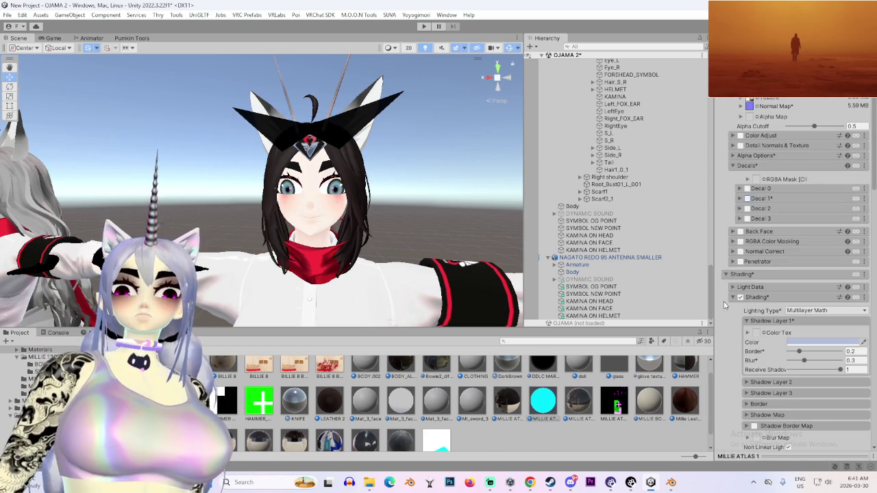
{"action": "left_click", "coordinate": [865, 299]}
{"action": "left_click", "coordinate": [823, 346]}
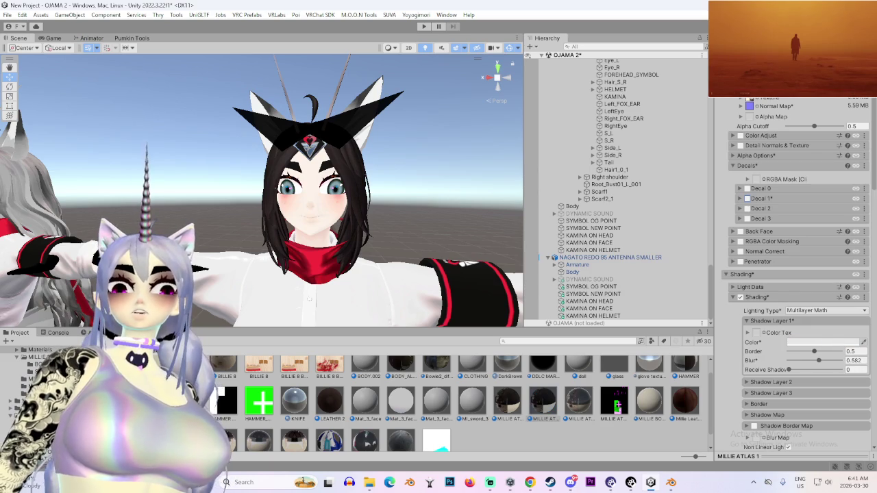
{"action": "key", "text": "ctrl+z"}
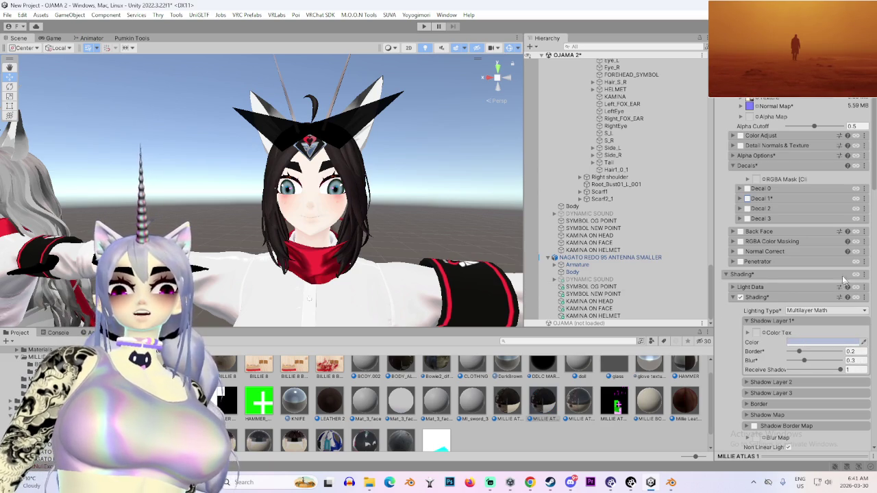
{"action": "scroll", "coordinate": [823, 269], "scroll_direction": "up", "scroll_amount": 2}
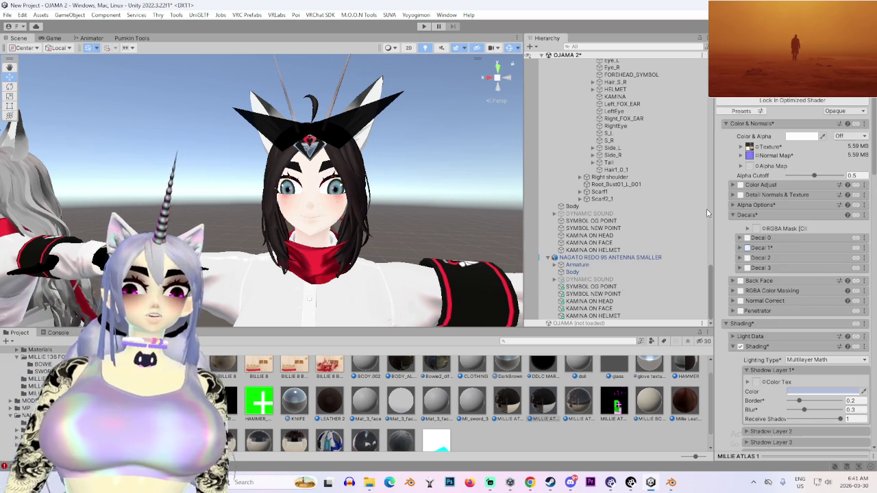
{"action": "left_click", "coordinate": [604, 272]}
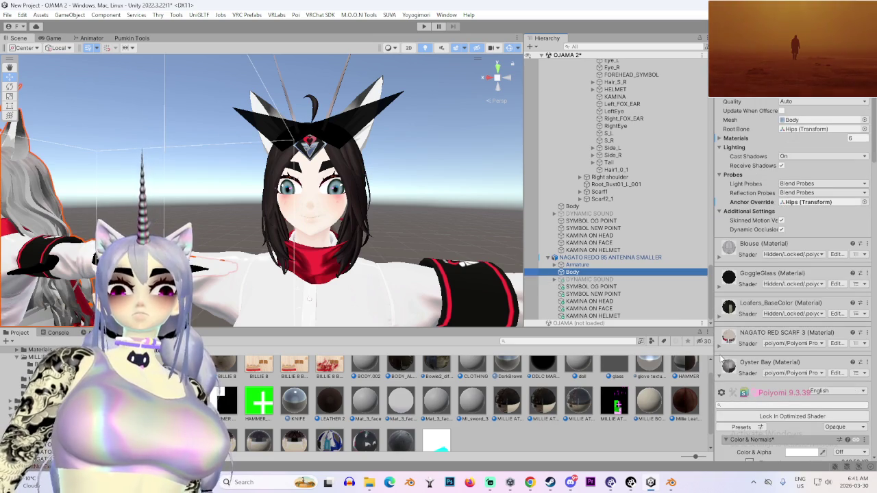
- Open the Shading section's options menu in the Inspector
{"action": "scroll", "coordinate": [721, 359], "scroll_direction": "down", "scroll_amount": 15}
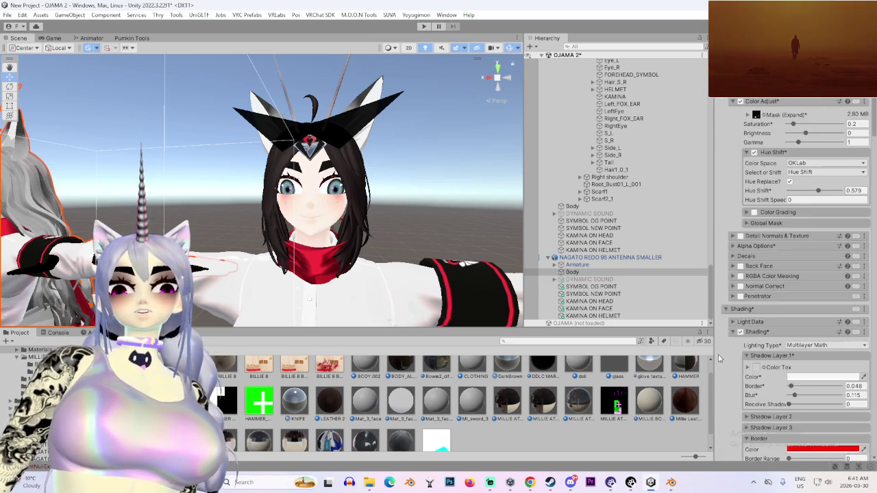
{"action": "scroll", "coordinate": [769, 305], "scroll_direction": "down", "scroll_amount": 3}
{"action": "left_click", "coordinate": [863, 233]}
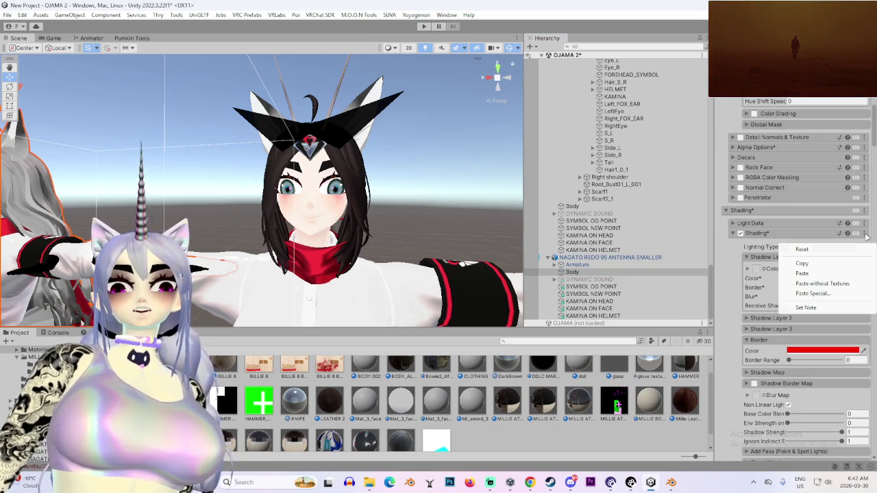
{"action": "left_click", "coordinate": [823, 264]}
{"action": "scroll", "coordinate": [597, 273], "scroll_direction": "up", "scroll_amount": 5}
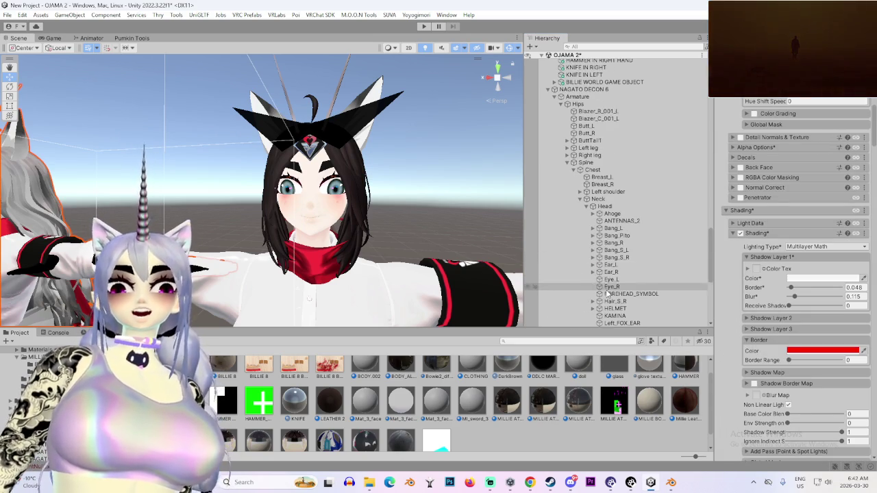
{"action": "scroll", "coordinate": [596, 272], "scroll_direction": "down", "scroll_amount": 2}
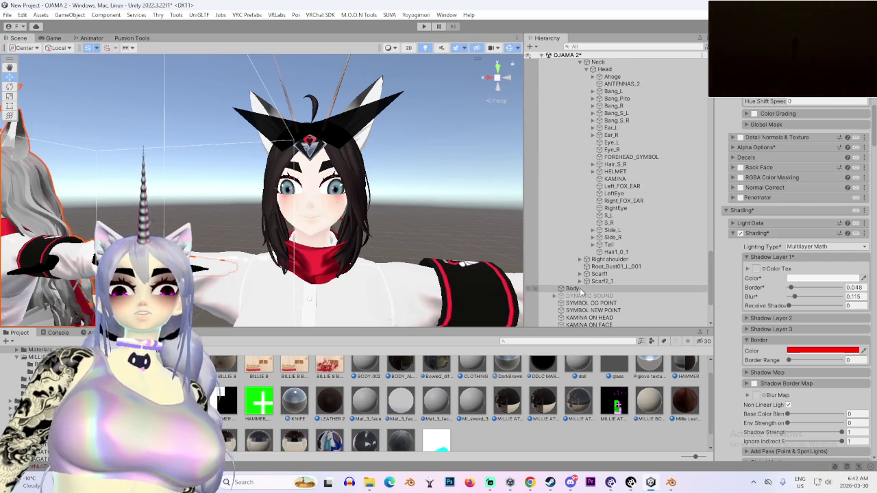
- Select the Body object and scroll through its material list
{"action": "left_click", "coordinate": [582, 288]}
{"action": "scroll", "coordinate": [744, 250], "scroll_direction": "down", "scroll_amount": 5}
{"action": "scroll", "coordinate": [745, 251], "scroll_direction": "up", "scroll_amount": 15}
{"action": "scroll", "coordinate": [740, 251], "scroll_direction": "down", "scroll_amount": 8}
{"action": "scroll", "coordinate": [740, 251], "scroll_direction": "up", "scroll_amount": 15}
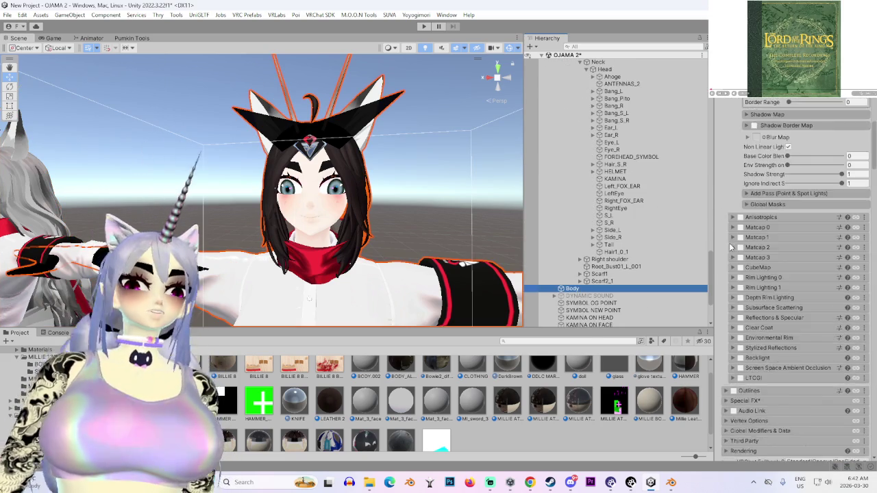
{"action": "scroll", "coordinate": [743, 240], "scroll_direction": "down", "scroll_amount": 3}
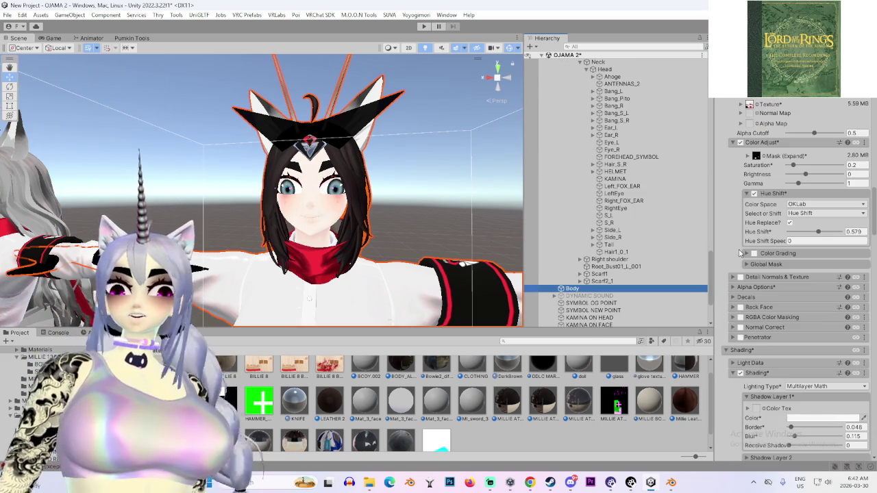
{"action": "scroll", "coordinate": [737, 266], "scroll_direction": "up", "scroll_amount": 3}
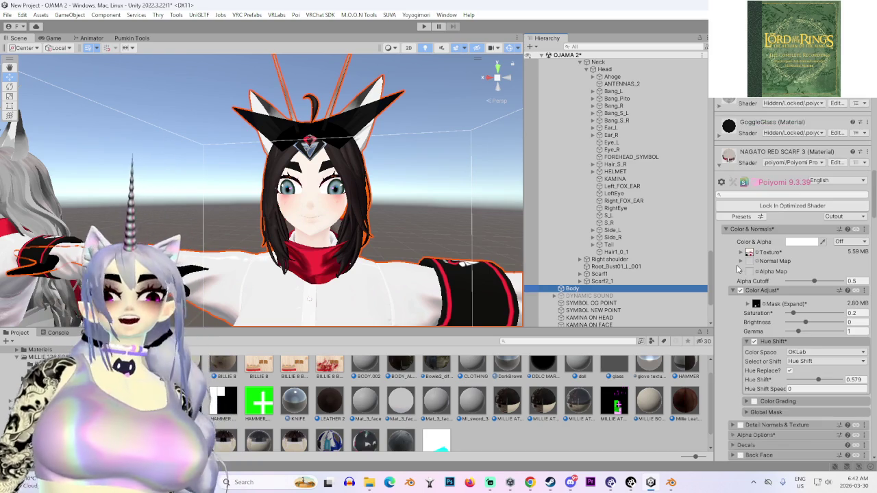
{"action": "scroll", "coordinate": [740, 302], "scroll_direction": "down", "scroll_amount": 10}
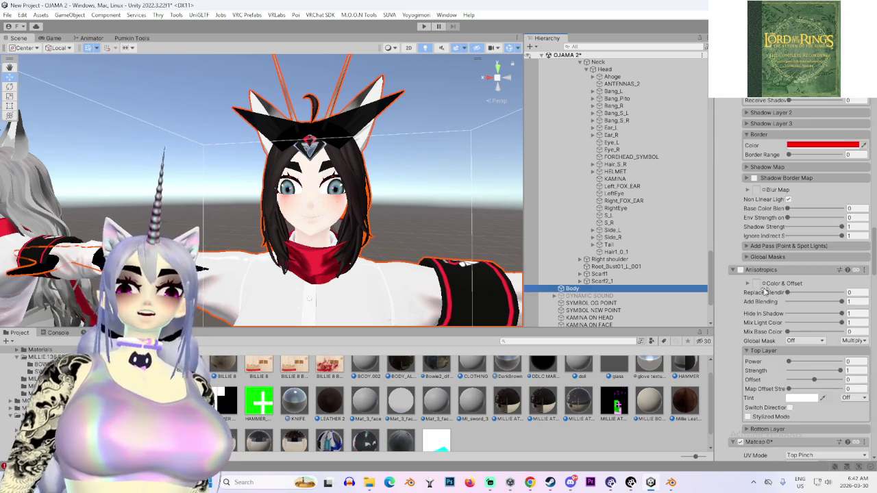
{"action": "scroll", "coordinate": [755, 292], "scroll_direction": "up", "scroll_amount": 8}
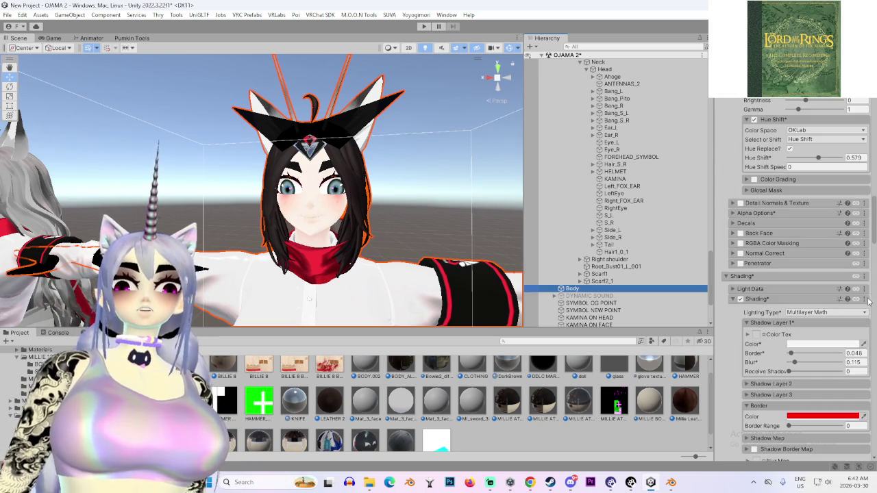
{"action": "scroll", "coordinate": [740, 351], "scroll_direction": "up", "scroll_amount": 8}
- Close the YouTube window, reselect Body, and expand the MILLIE ATLAS 1 material
{"action": "mouse_move", "coordinate": [531, 482]}
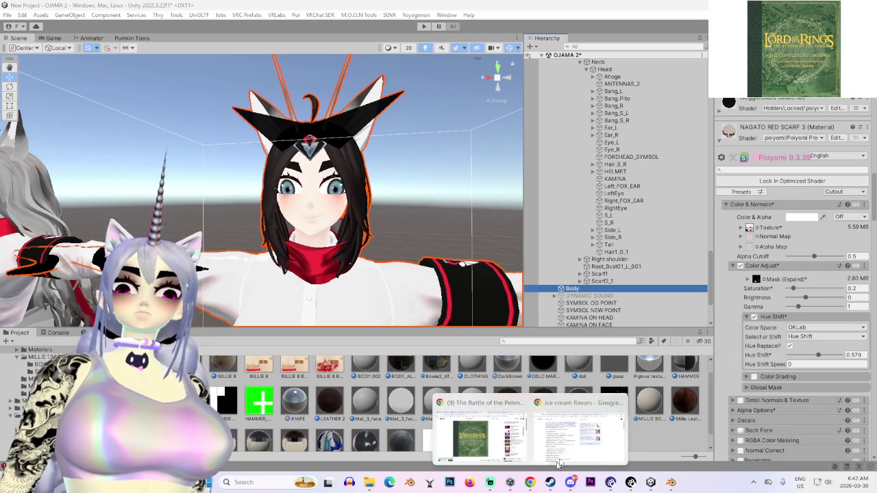
{"action": "left_click", "coordinate": [480, 428]}
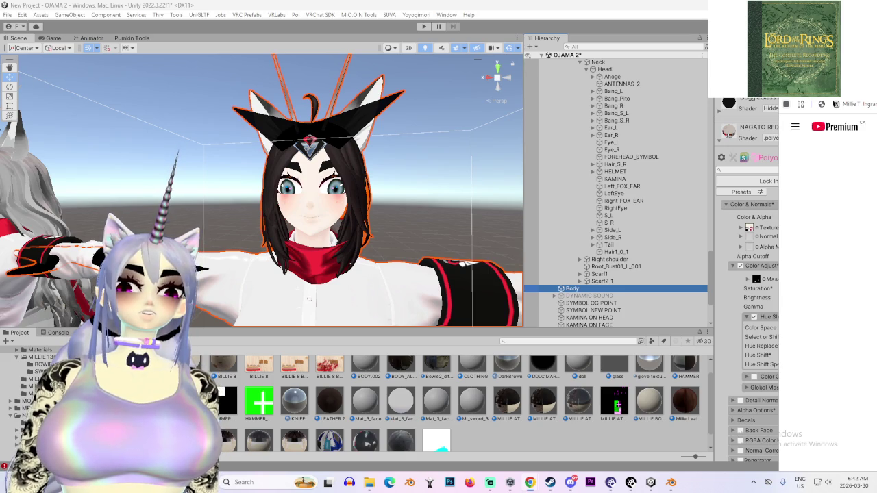
{"action": "left_click", "coordinate": [597, 294]}
{"action": "left_click", "coordinate": [596, 290]}
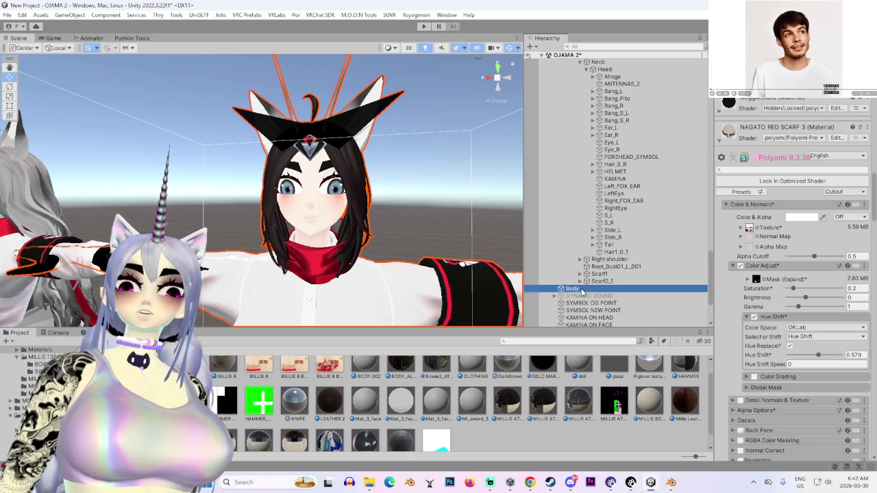
{"action": "scroll", "coordinate": [761, 226], "scroll_direction": "down", "scroll_amount": 10}
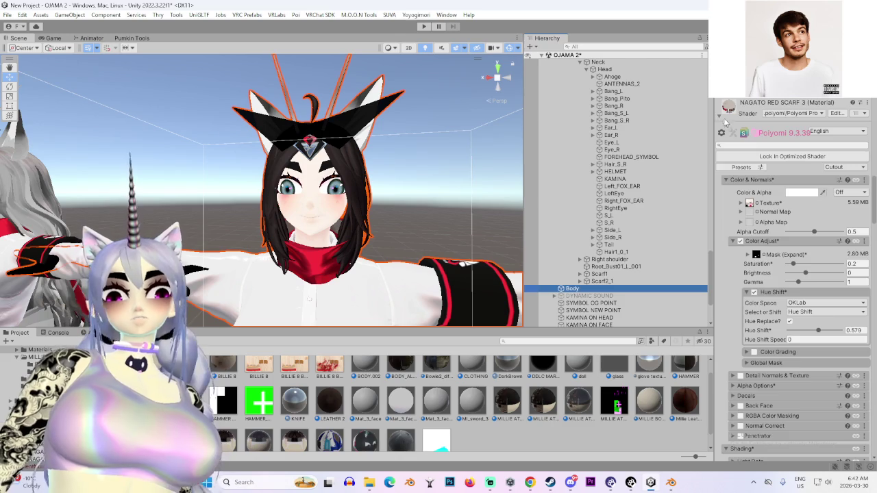
{"action": "left_click", "coordinate": [719, 430]}
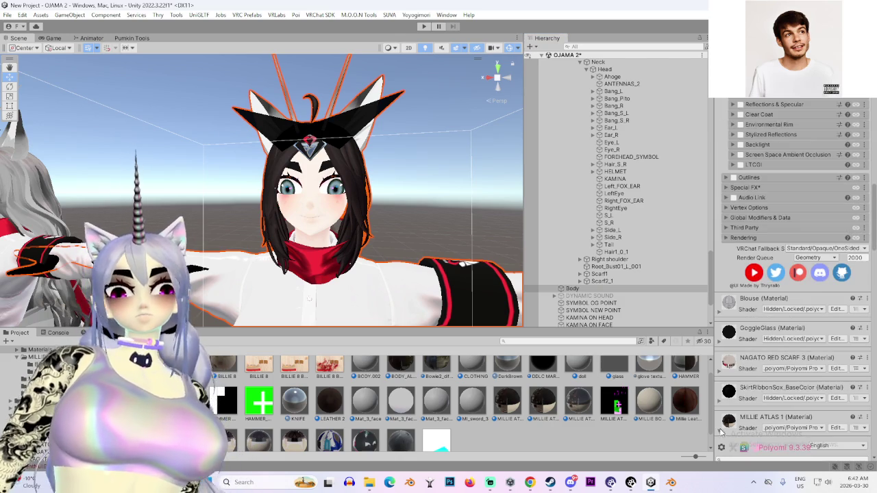
- Turn off CubeMap and Reflections & Specular on MILLIE ATLAS 1
{"action": "scroll", "coordinate": [725, 421], "scroll_direction": "down", "scroll_amount": 10}
{"action": "scroll", "coordinate": [731, 405], "scroll_direction": "down", "scroll_amount": 15}
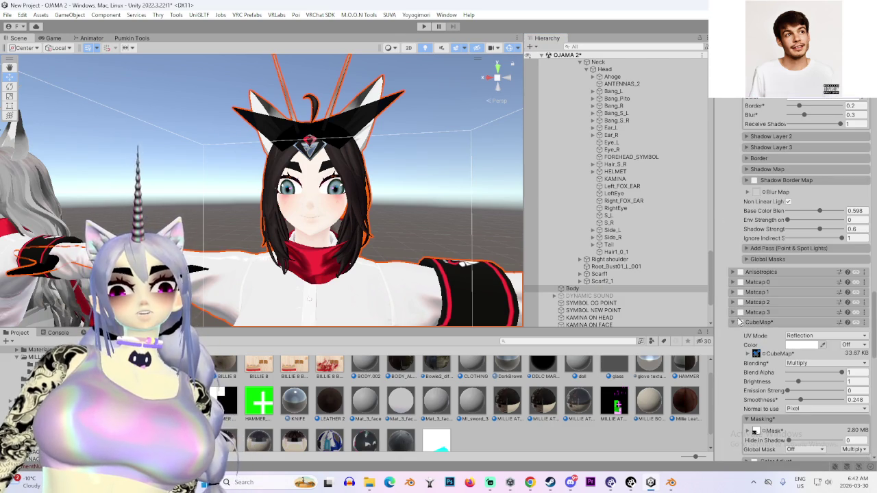
{"action": "left_click", "coordinate": [741, 323]}
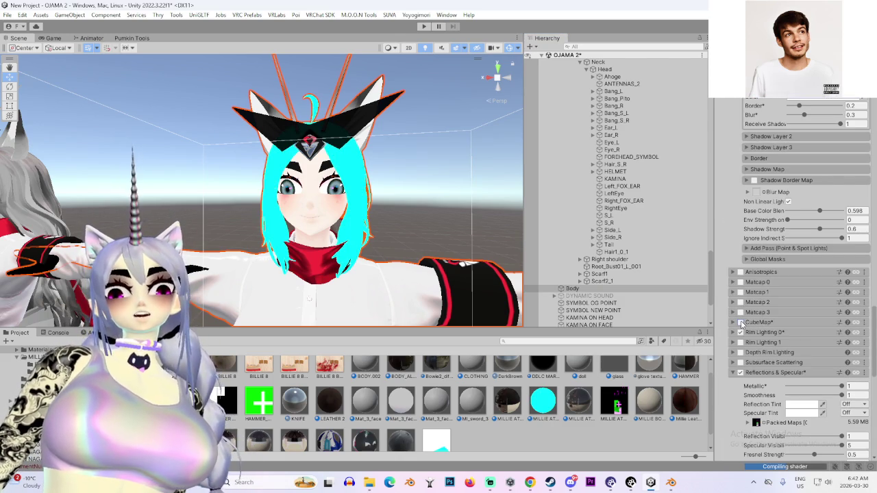
{"action": "left_click", "coordinate": [740, 373]}
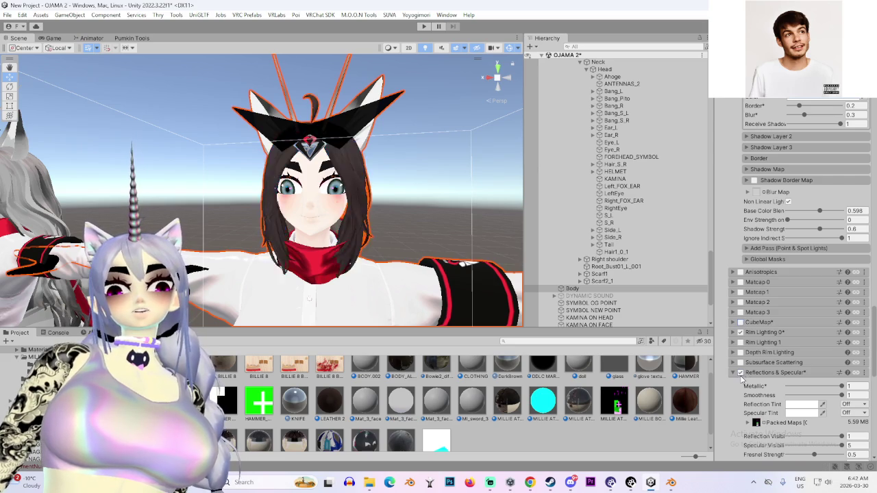
{"action": "left_click", "coordinate": [741, 372]}
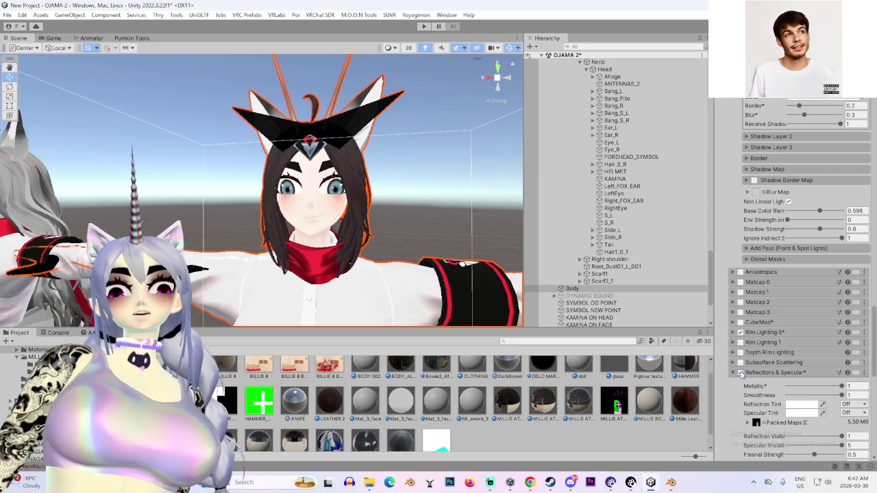
{"action": "left_click", "coordinate": [740, 373]}
- Glance at Light Data settings and orbit to check the avatar's face from the side
{"action": "scroll", "coordinate": [738, 385], "scroll_direction": "down", "scroll_amount": 6}
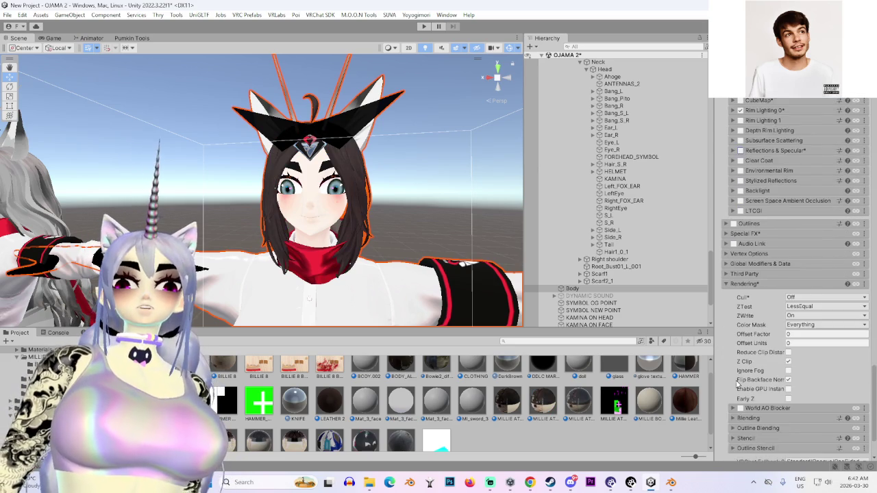
{"action": "scroll", "coordinate": [738, 383], "scroll_direction": "up", "scroll_amount": 15}
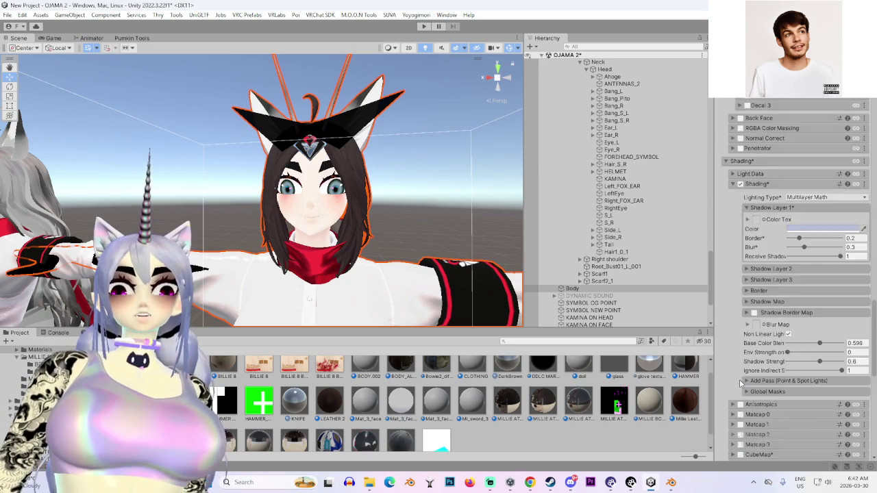
{"action": "scroll", "coordinate": [740, 389], "scroll_direction": "down", "scroll_amount": 5}
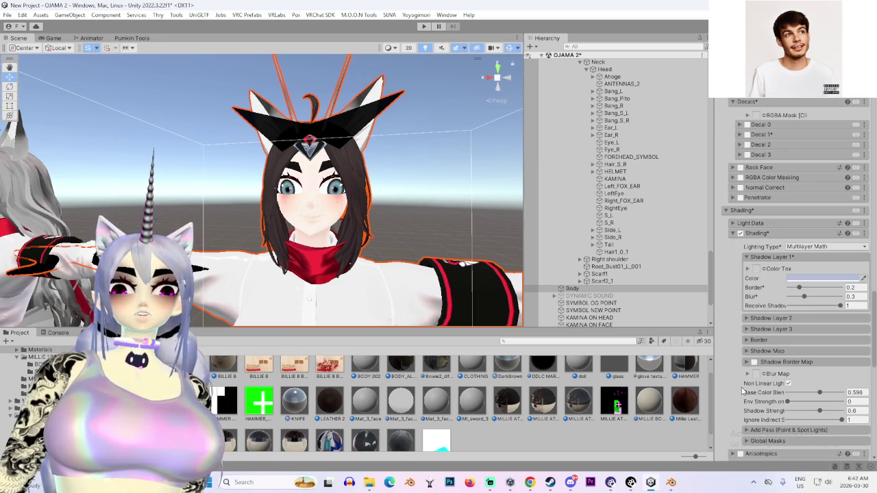
{"action": "left_click", "coordinate": [750, 233]}
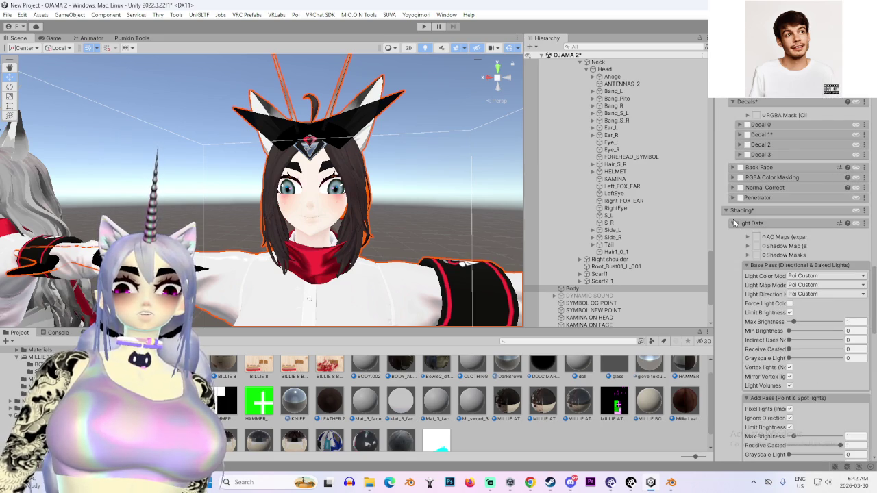
{"action": "left_click", "coordinate": [751, 233]}
{"action": "scroll", "coordinate": [737, 329], "scroll_direction": "down", "scroll_amount": 5}
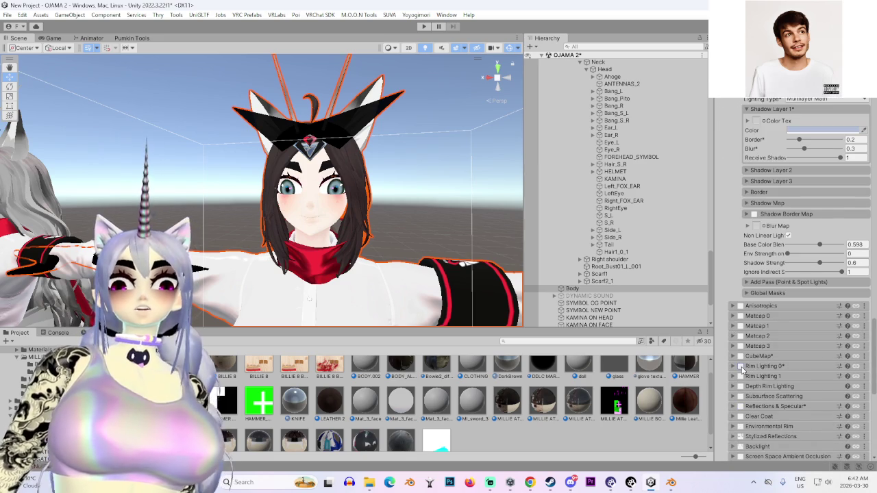
{"action": "mouse_move", "coordinate": [309, 260]}
{"action": "left_mouse_down"}
{"action": "mouse_move", "coordinate": [252, 261]}
{"action": "mouse_move", "coordinate": [456, 284]}
{"action": "mouse_move", "coordinate": [384, 274]}
{"action": "mouse_move", "coordinate": [411, 274]}
{"action": "left_mouse_up"}
{"action": "scroll", "coordinate": [223, 215], "scroll_direction": "up", "scroll_amount": 5}
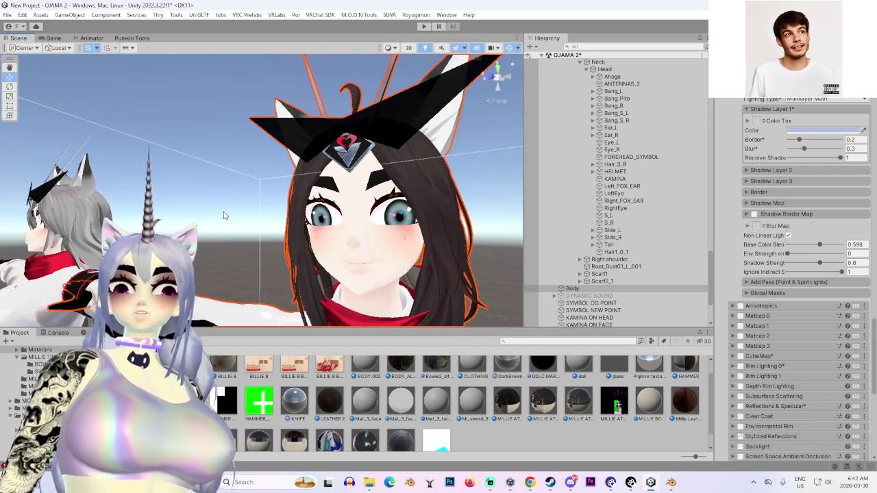
- Copy the Matcap 1 settings from the NAGATO REDO 95 ANTENNA SMALLER Body
{"action": "mouse_move", "coordinate": [224, 215]}
{"action": "left_mouse_down"}
{"action": "mouse_move", "coordinate": [281, 223]}
{"action": "mouse_move", "coordinate": [268, 194]}
{"action": "mouse_move", "coordinate": [170, 203]}
{"action": "mouse_move", "coordinate": [236, 116]}
{"action": "left_mouse_up"}
{"action": "left_click", "coordinate": [546, 326]}
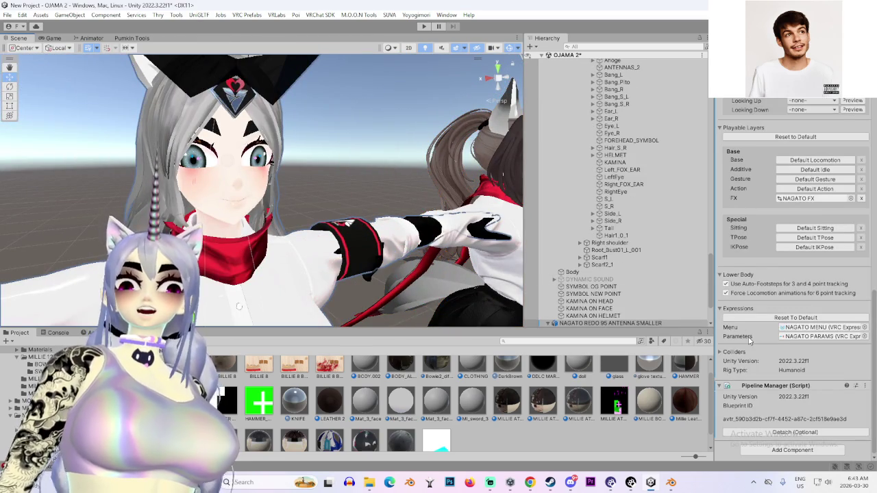
{"action": "left_click", "coordinate": [548, 323]}
{"action": "left_click", "coordinate": [553, 316]}
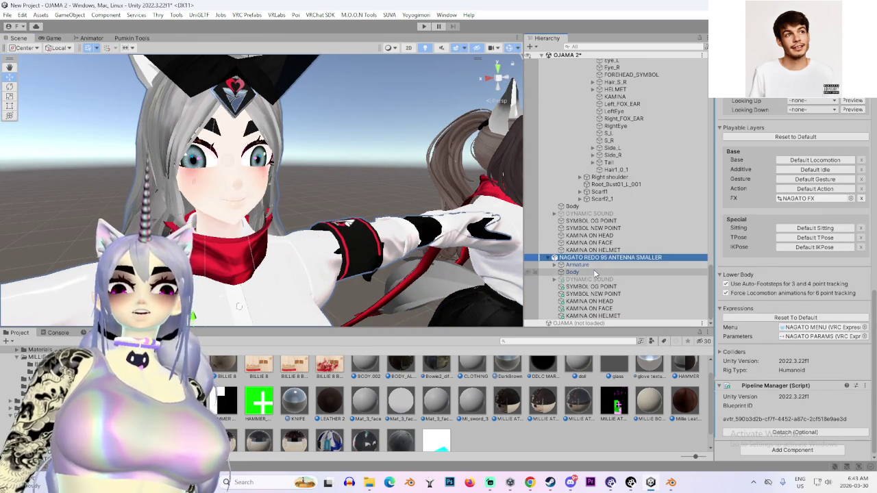
{"action": "left_click", "coordinate": [572, 272]}
{"action": "scroll", "coordinate": [764, 355], "scroll_direction": "down", "scroll_amount": 5}
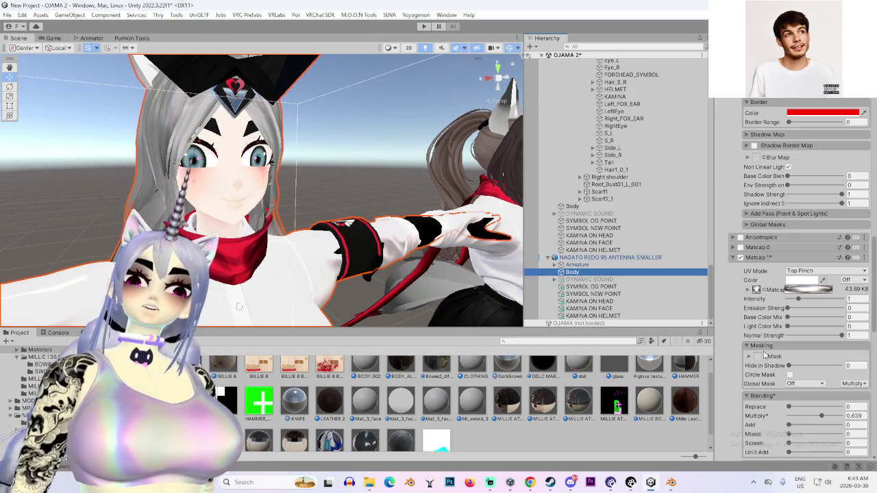
{"action": "left_click", "coordinate": [864, 258]}
{"action": "left_click", "coordinate": [800, 298]}
- Select the main avatar's body, enable Matcap 0, and paste the copied matcap settings
{"action": "scroll", "coordinate": [740, 307], "scroll_direction": "up", "scroll_amount": 10}
{"action": "scroll", "coordinate": [740, 306], "scroll_direction": "up", "scroll_amount": 10}
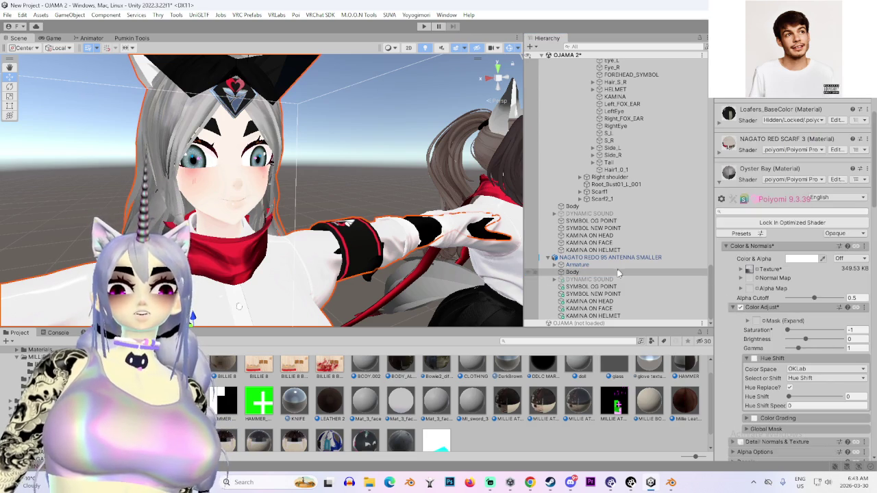
{"action": "left_click_drag", "start_coordinate": [322, 171], "coordinate": [382, 166]}
{"action": "left_click", "coordinate": [381, 167]}
{"action": "scroll", "coordinate": [721, 348], "scroll_direction": "down", "scroll_amount": 15}
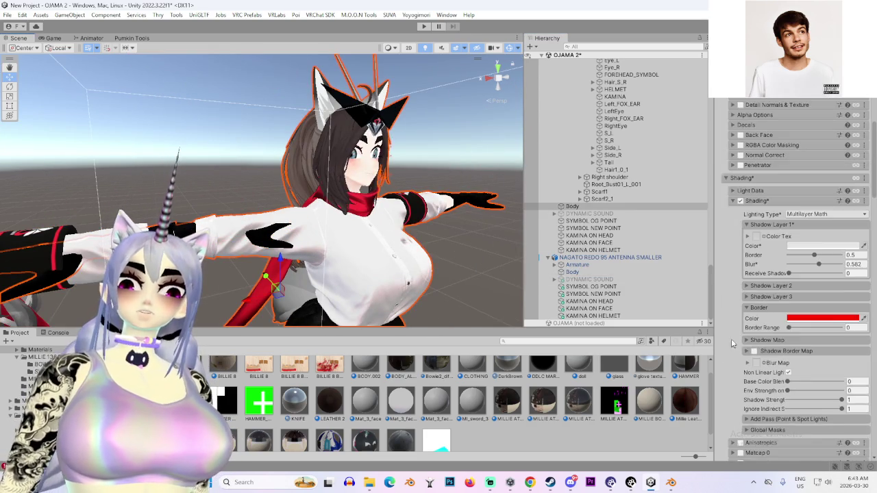
{"action": "scroll", "coordinate": [721, 348], "scroll_direction": "down", "scroll_amount": 3}
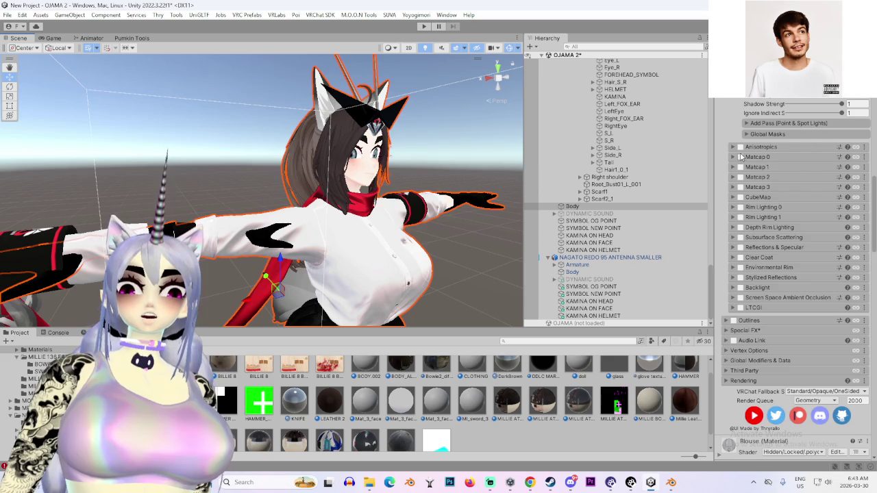
{"action": "left_click", "coordinate": [740, 157]}
{"action": "left_click", "coordinate": [809, 157]}
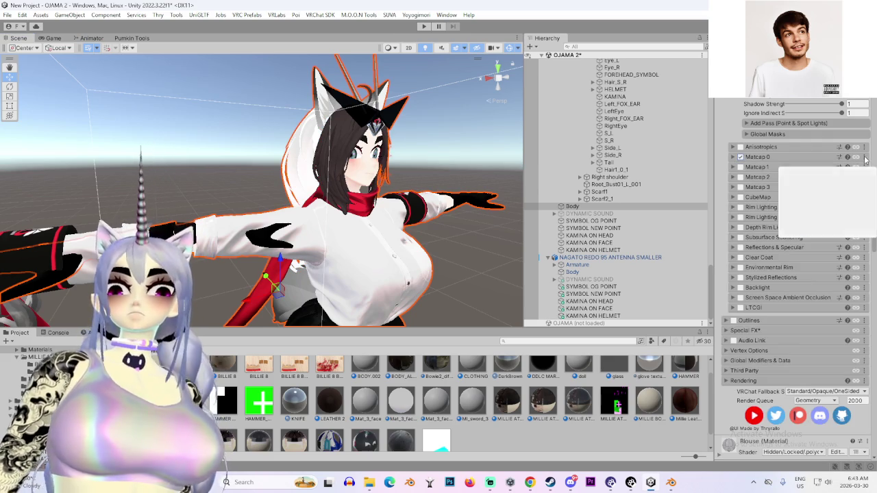
{"action": "left_click", "coordinate": [864, 157]}
{"action": "left_click", "coordinate": [846, 197]}
- Orbit around the avatar from back to front, then switch to Blender
{"action": "mouse_move", "coordinate": [317, 211]}
{"action": "left_mouse_down"}
{"action": "mouse_move", "coordinate": [382, 220]}
{"action": "mouse_move", "coordinate": [452, 197]}
{"action": "mouse_move", "coordinate": [399, 199]}
{"action": "mouse_move", "coordinate": [405, 194]}
{"action": "mouse_move", "coordinate": [355, 186]}
{"action": "left_mouse_up"}
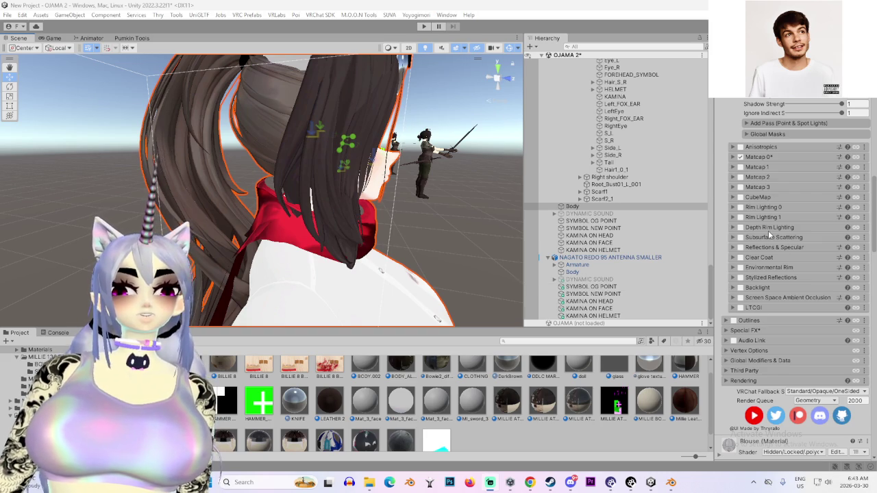
{"action": "mouse_move", "coordinate": [322, 191]}
{"action": "left_mouse_down"}
{"action": "mouse_move", "coordinate": [362, 173]}
{"action": "mouse_move", "coordinate": [289, 174]}
{"action": "mouse_move", "coordinate": [424, 182]}
{"action": "left_mouse_up"}
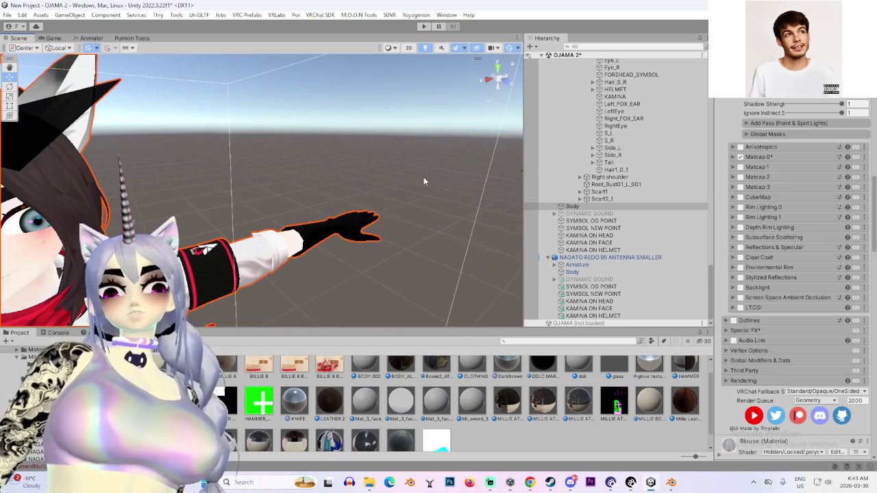
{"action": "left_click", "coordinate": [675, 483]}
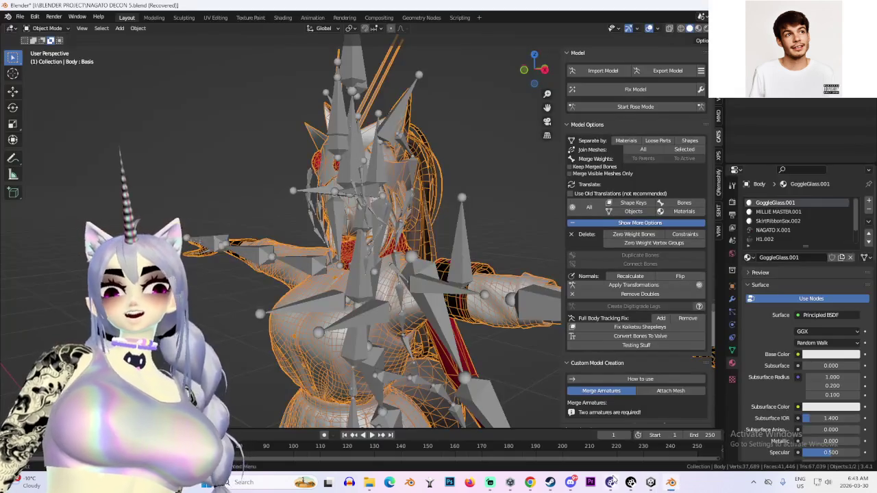
- Select the armature and hide it with H, then return to the Unity project
{"action": "left_click", "coordinate": [453, 294]}
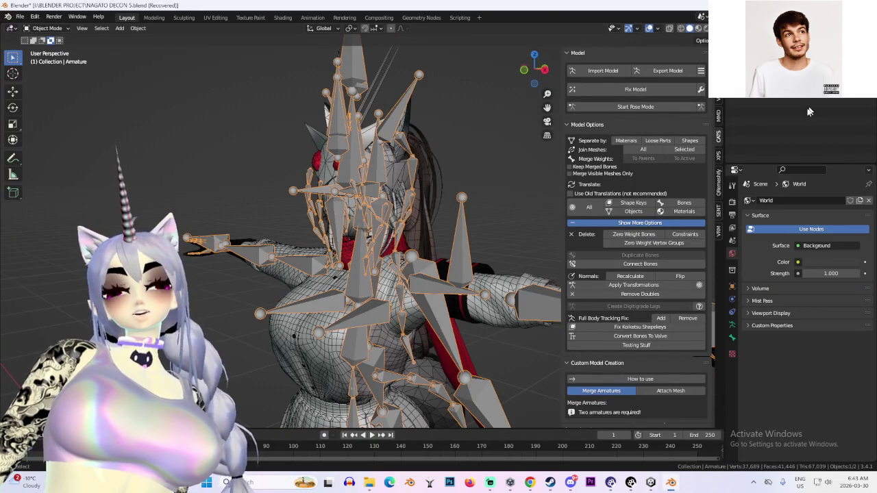
{"action": "key", "text": "h"}
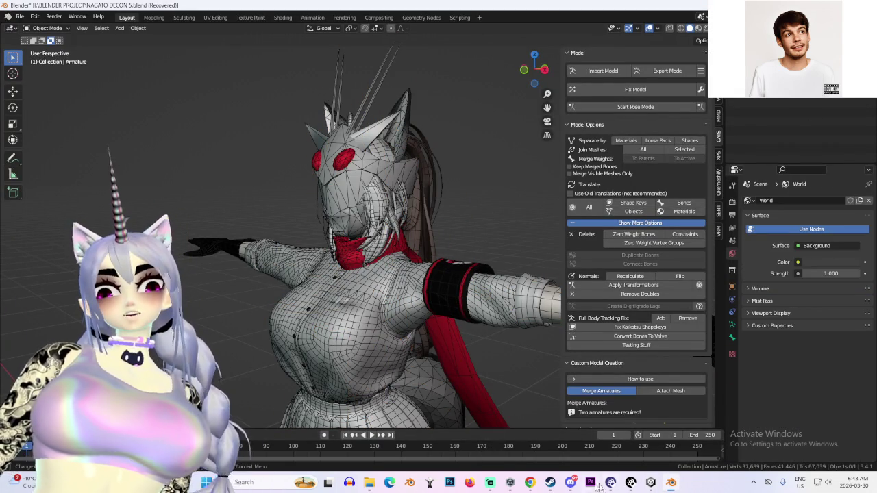
{"action": "mouse_move", "coordinate": [524, 483]}
{"action": "left_click", "coordinate": [480, 439]}
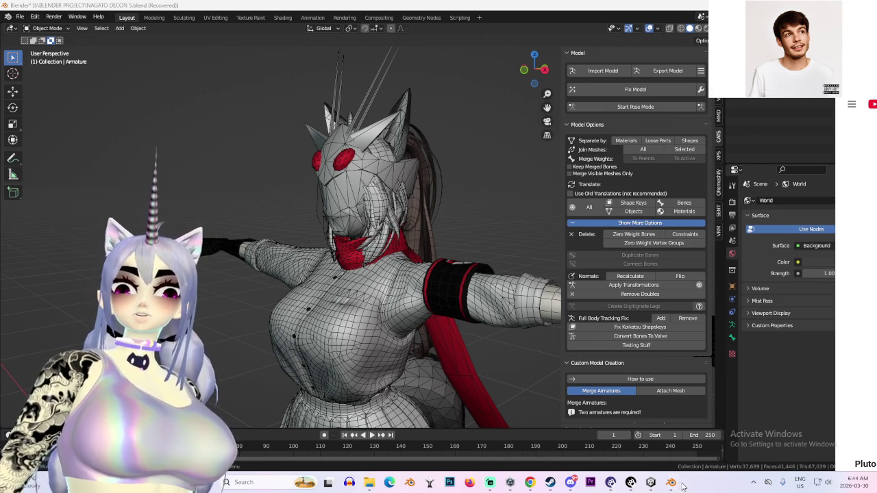
{"action": "left_click", "coordinate": [655, 485]}
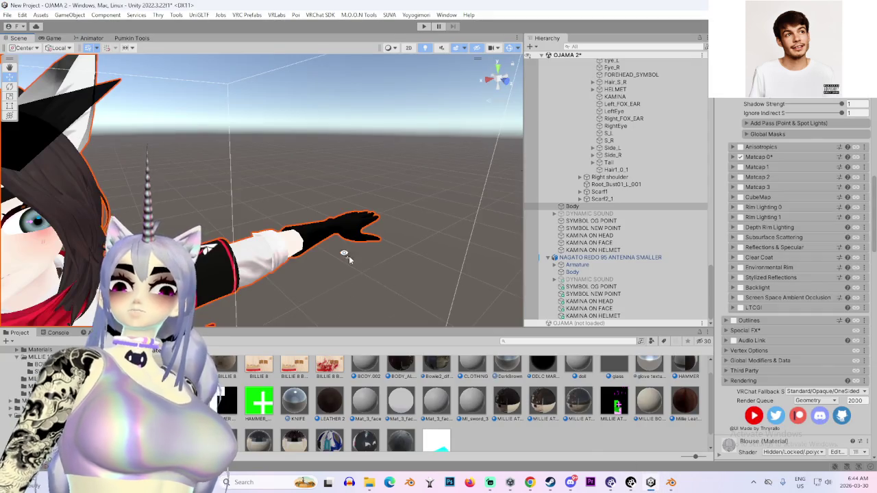
- Frame the avatar with F, view the ponytail from behind, then frame the face close
{"action": "key", "text": "f"}
{"action": "scroll", "coordinate": [360, 253], "scroll_direction": "up", "scroll_amount": 3}
{"action": "mouse_move", "coordinate": [359, 236]}
{"action": "left_mouse_down"}
{"action": "mouse_move", "coordinate": [372, 211]}
{"action": "mouse_move", "coordinate": [480, 223]}
{"action": "left_mouse_up"}
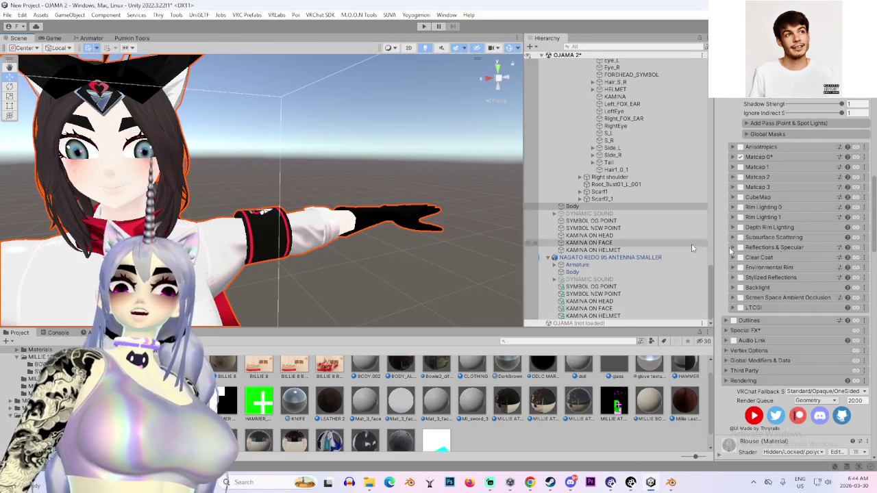
{"action": "scroll", "coordinate": [795, 274], "scroll_direction": "up", "scroll_amount": 10}
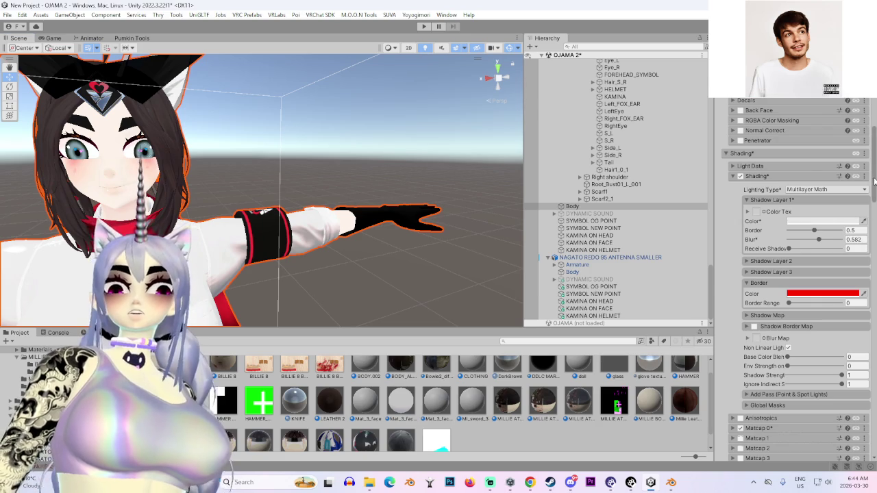
{"action": "scroll", "coordinate": [875, 180], "scroll_direction": "up", "scroll_amount": 10}
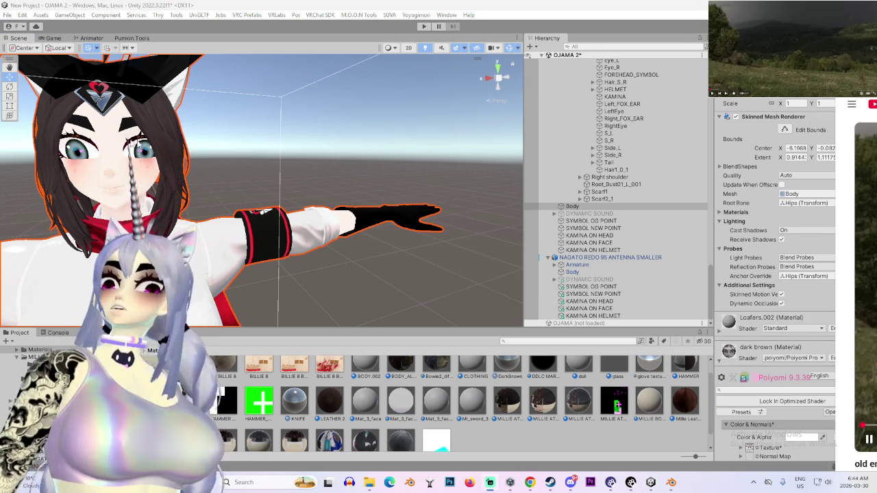
{"action": "key", "text": "f"}
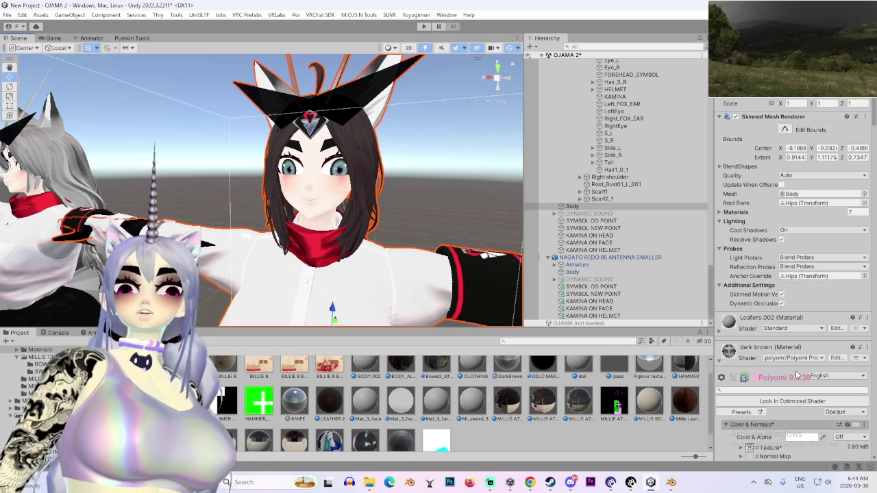
- Scroll the MILLIE ATLAS 1 material past Shading and expand Matcap 0
{"action": "scroll", "coordinate": [797, 373], "scroll_direction": "down", "scroll_amount": 3}
{"action": "scroll", "coordinate": [743, 378], "scroll_direction": "down", "scroll_amount": 15}
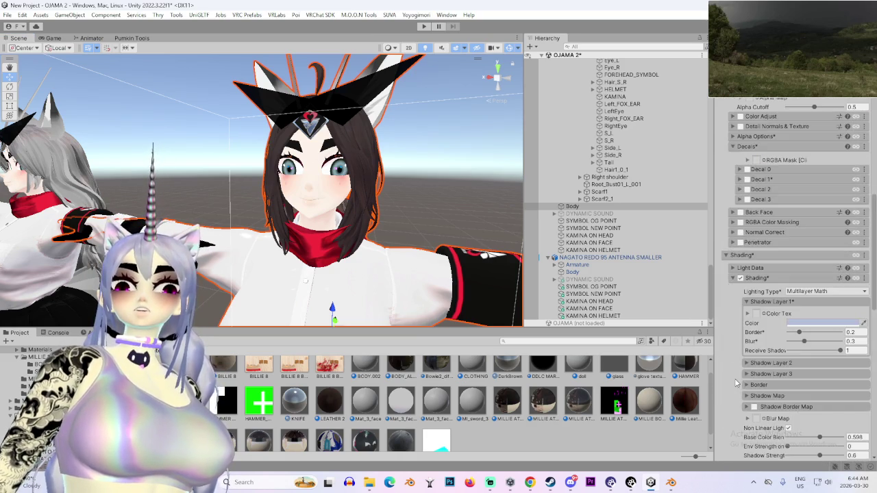
{"action": "scroll", "coordinate": [755, 374], "scroll_direction": "down", "scroll_amount": 10}
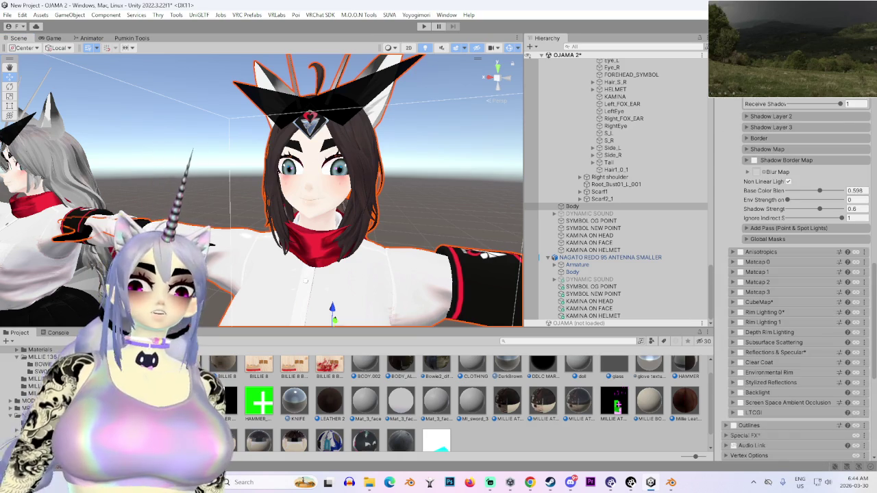
{"action": "left_click", "coordinate": [830, 444]}
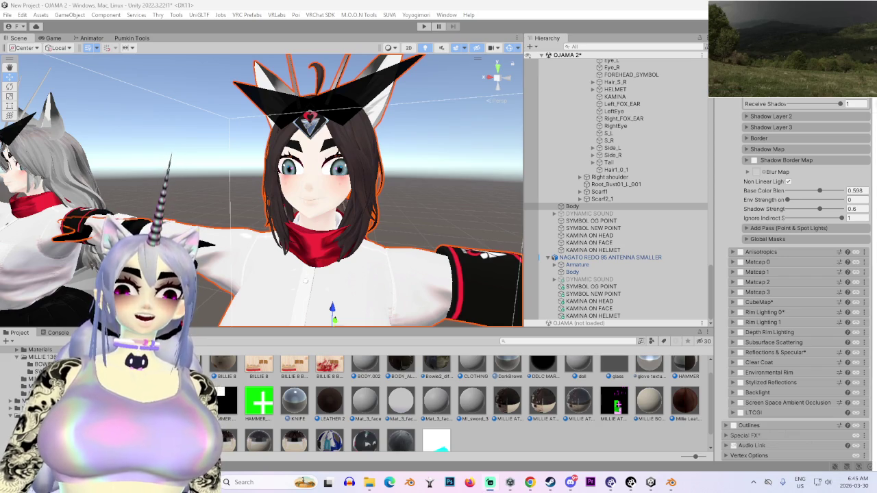
{"action": "scroll", "coordinate": [745, 329], "scroll_direction": "down", "scroll_amount": 2}
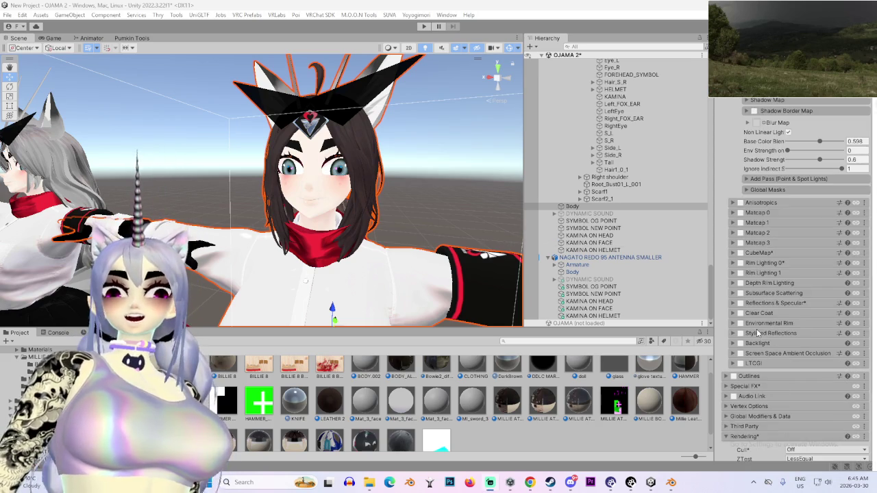
{"action": "left_click", "coordinate": [733, 237]}
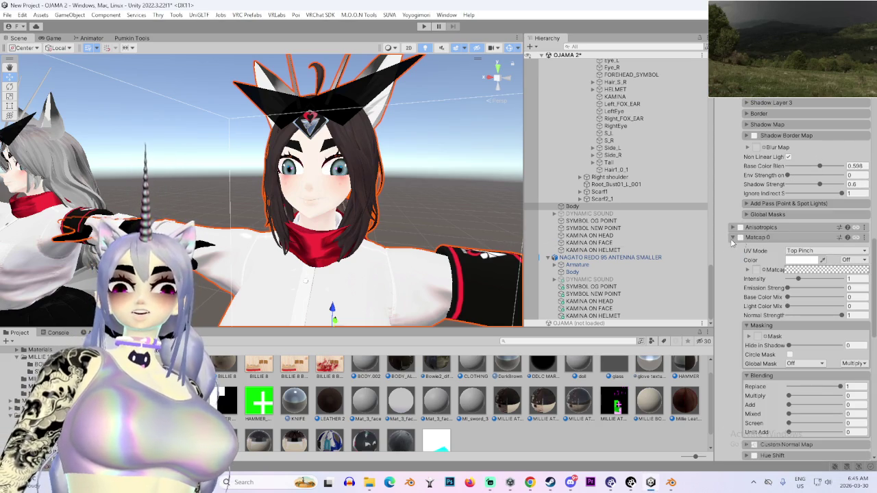
- Enable Matcap 0 on the hair material with a matcap texture multiplied at 0.639
{"action": "left_click", "coordinate": [857, 237]}
{"action": "left_click", "coordinate": [809, 281]}
{"action": "mouse_move", "coordinate": [274, 192]}
{"action": "left_mouse_down"}
{"action": "mouse_move", "coordinate": [357, 191]}
{"action": "mouse_move", "coordinate": [316, 237]}
{"action": "mouse_move", "coordinate": [288, 212]}
{"action": "left_mouse_up"}
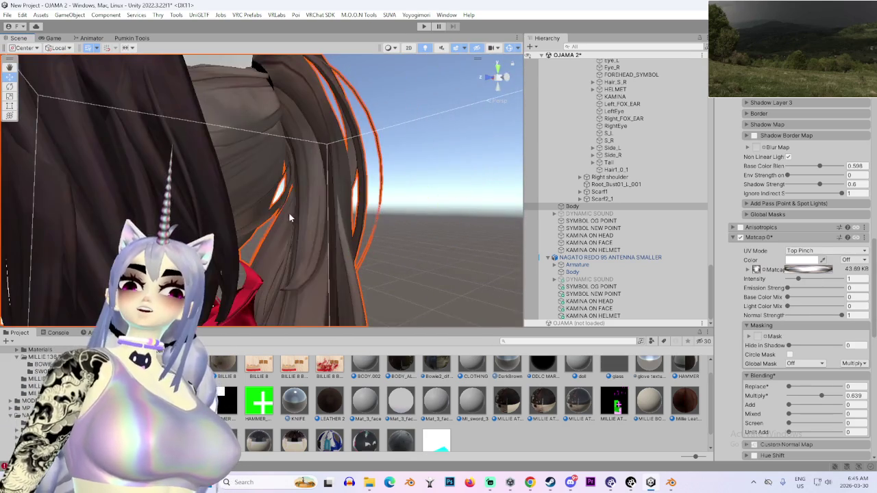
{"action": "scroll", "coordinate": [289, 213], "scroll_direction": "down", "scroll_amount": 10}
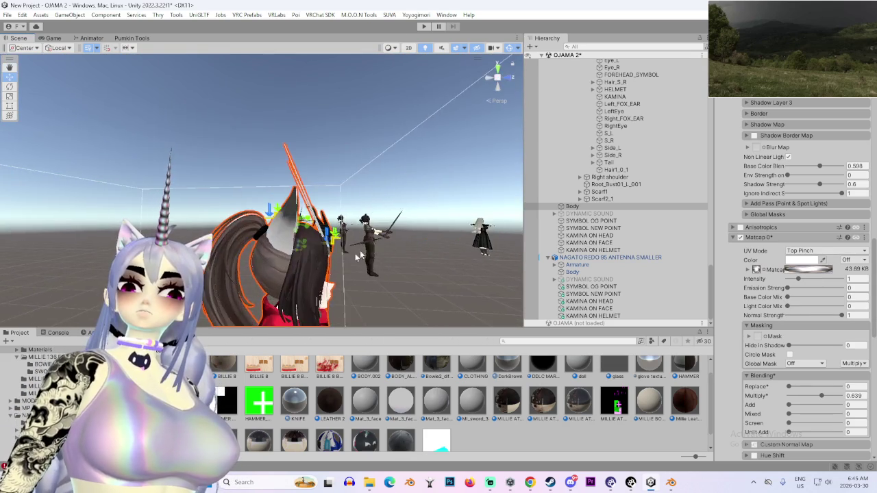
{"action": "scroll", "coordinate": [369, 248], "scroll_direction": "up", "scroll_amount": 8}
{"action": "scroll", "coordinate": [306, 281], "scroll_direction": "down", "scroll_amount": 3}
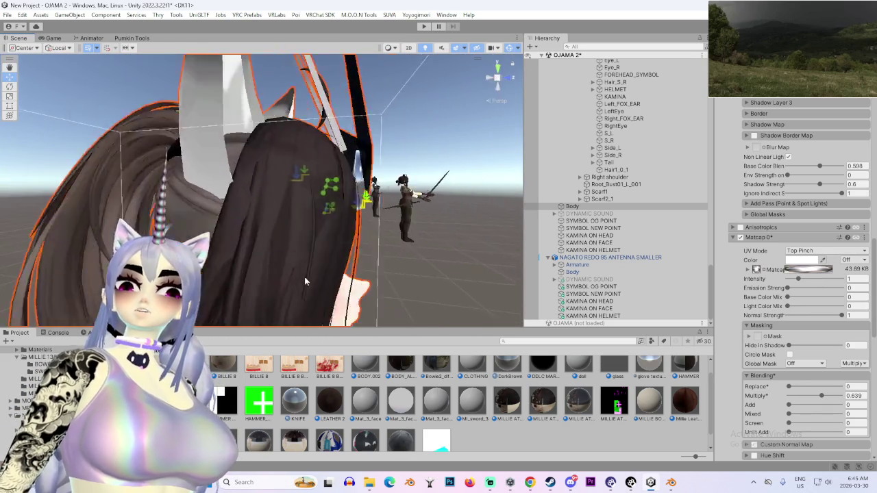
{"action": "scroll", "coordinate": [306, 281], "scroll_direction": "up", "scroll_amount": 5}
{"action": "scroll", "coordinate": [795, 274], "scroll_direction": "up", "scroll_amount": 8}
{"action": "scroll", "coordinate": [748, 147], "scroll_direction": "up", "scroll_amount": 15}
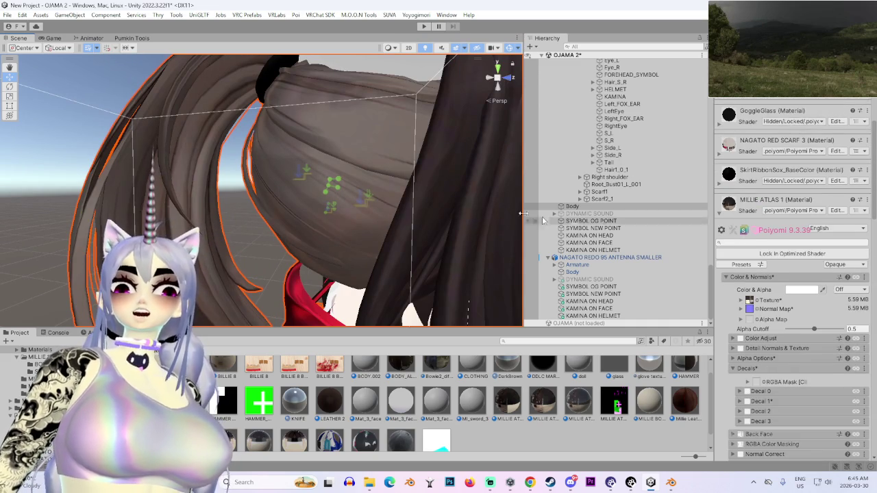
{"action": "scroll", "coordinate": [780, 201], "scroll_direction": "up", "scroll_amount": 3}
{"action": "scroll", "coordinate": [780, 201], "scroll_direction": "down", "scroll_amount": 8}
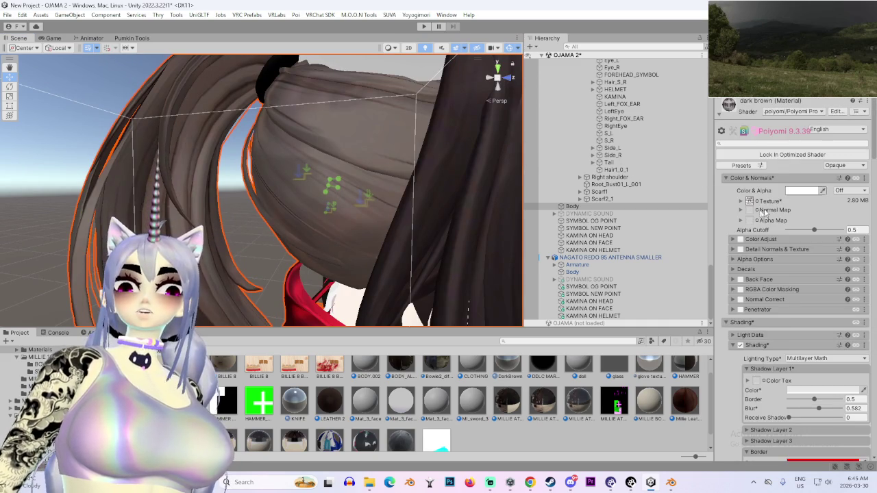
- Turn on Color Adjust and lower the hair brightness to -0.86
{"action": "left_click", "coordinate": [741, 239]}
{"action": "left_click", "coordinate": [751, 238]}
{"action": "left_click", "coordinate": [751, 238]}
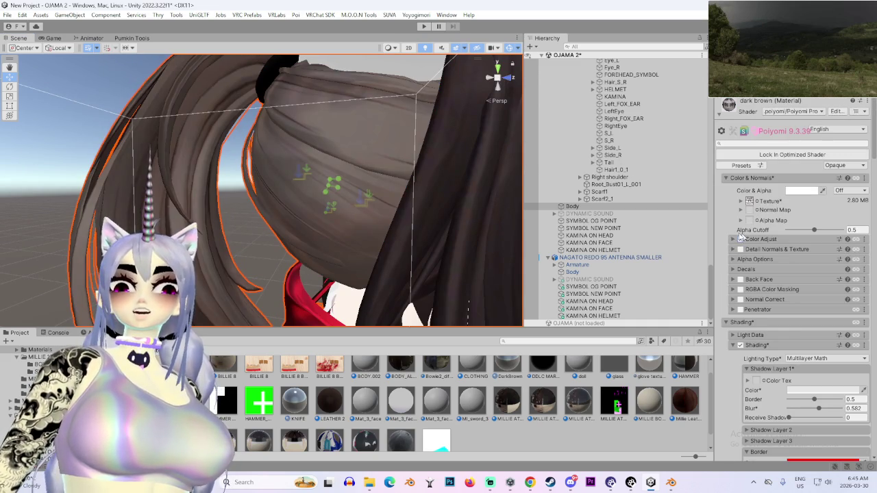
{"action": "left_click", "coordinate": [751, 239]}
{"action": "left_click_drag", "start_coordinate": [807, 271], "coordinate": [789, 272]}
{"action": "mouse_move", "coordinate": [383, 152]}
{"action": "left_mouse_down"}
{"action": "mouse_move", "coordinate": [428, 196]}
{"action": "mouse_move", "coordinate": [418, 128]}
{"action": "left_mouse_up"}
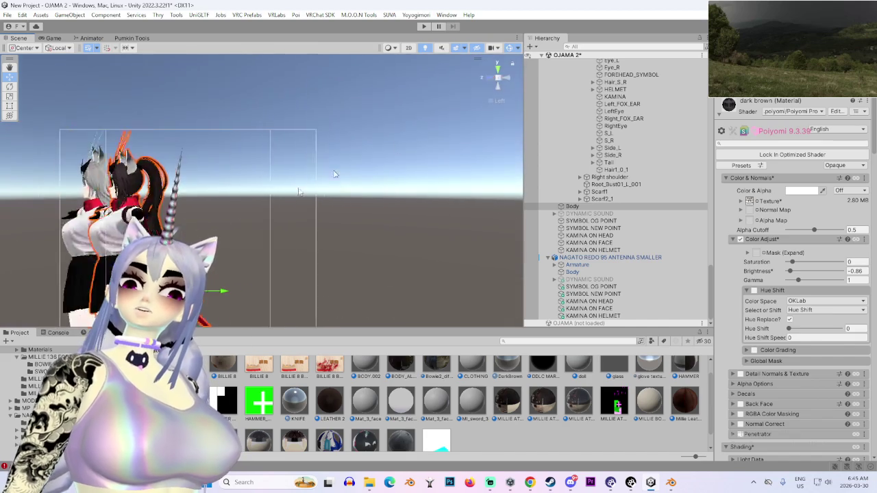
- Frame the avatar's Head in the Scene view, orbit to face both characters, and select Body
{"action": "key", "text": "f"}
{"action": "scroll", "coordinate": [608, 174], "scroll_direction": "up", "scroll_amount": 3}
{"action": "scroll", "coordinate": [608, 174], "scroll_direction": "up", "scroll_amount": 3}
{"action": "double_click", "coordinate": [604, 97]}
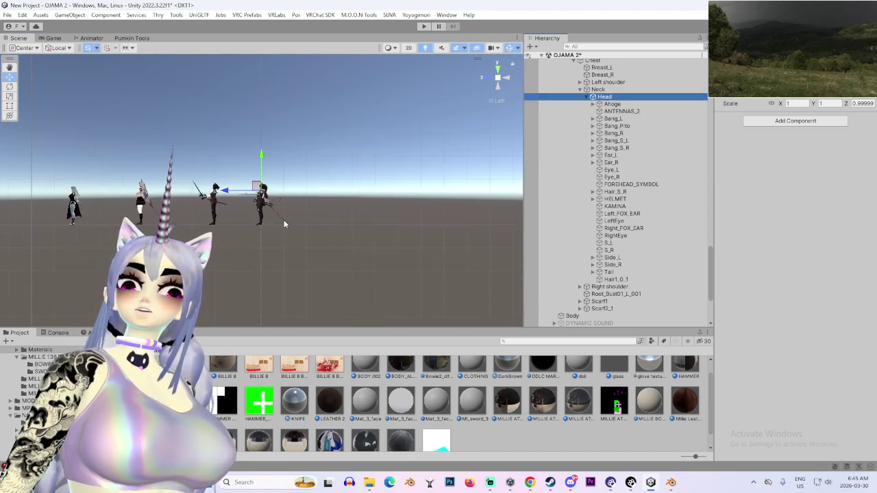
{"action": "scroll", "coordinate": [284, 220], "scroll_direction": "up", "scroll_amount": 5}
{"action": "mouse_move", "coordinate": [259, 188]}
{"action": "left_mouse_down"}
{"action": "mouse_move", "coordinate": [298, 172]}
{"action": "mouse_move", "coordinate": [417, 231]}
{"action": "mouse_move", "coordinate": [355, 221]}
{"action": "mouse_move", "coordinate": [370, 242]}
{"action": "mouse_move", "coordinate": [398, 233]}
{"action": "mouse_move", "coordinate": [376, 220]}
{"action": "left_mouse_up"}
{"action": "left_click", "coordinate": [597, 316]}
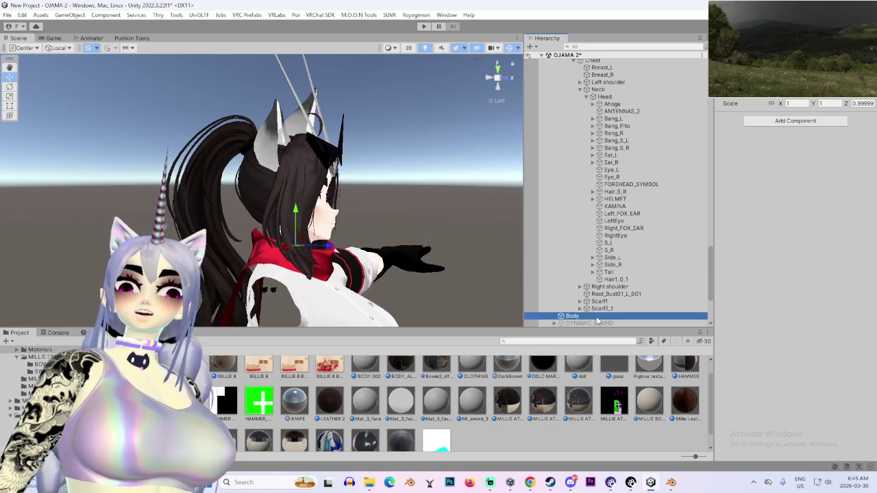
- Ping the body's dark brown texture in the ITEX folder and show its file in Explorer
{"action": "scroll", "coordinate": [788, 343], "scroll_direction": "down", "scroll_amount": 5}
{"action": "left_click", "coordinate": [750, 374]}
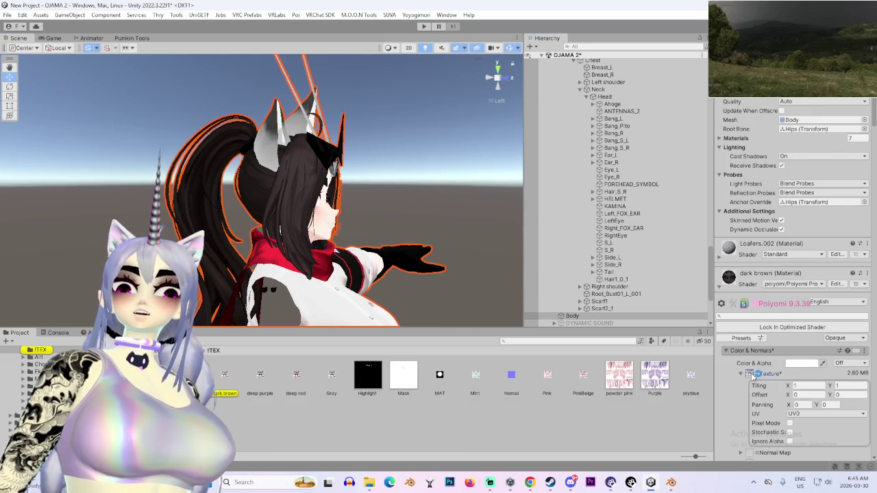
{"action": "left_click_drag", "start_coordinate": [787, 396], "coordinate": [679, 375]}
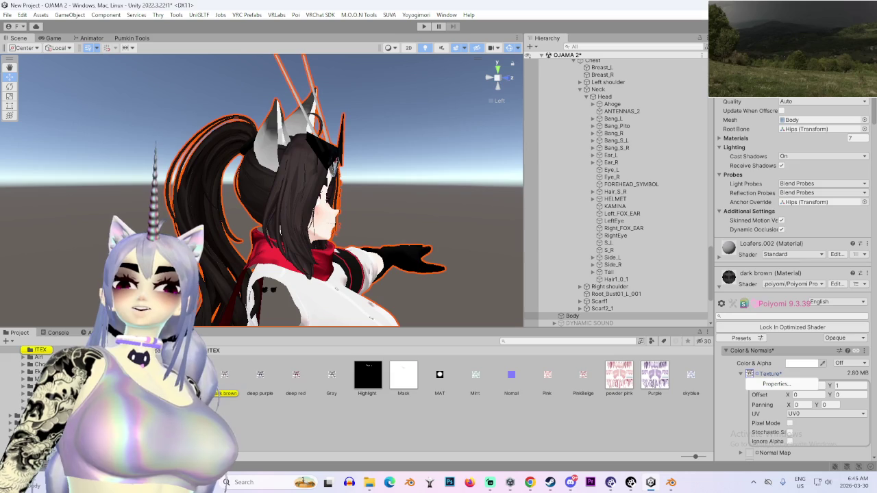
{"action": "left_click", "coordinate": [233, 377]}
{"action": "right_click", "coordinate": [230, 375]}
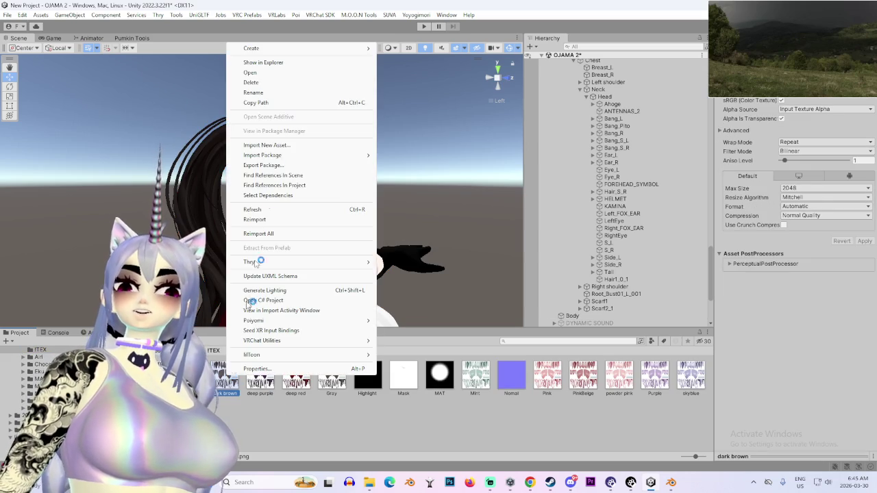
{"action": "left_click", "coordinate": [292, 61]}
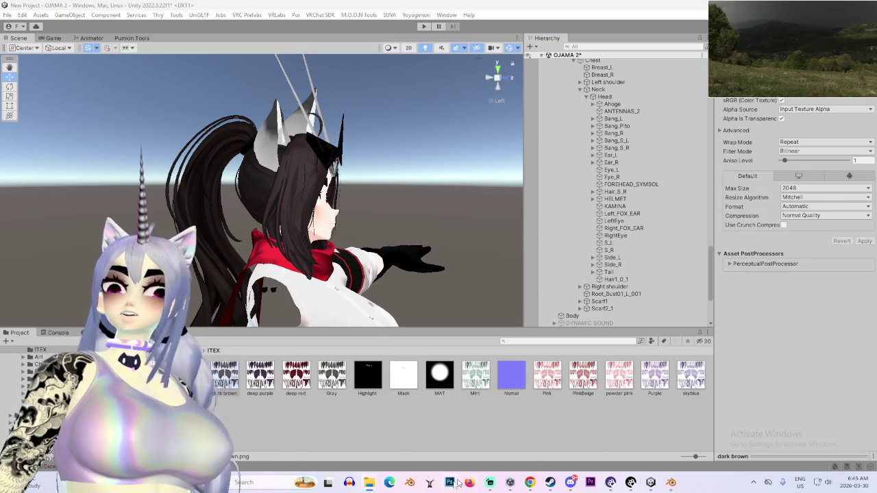
{"action": "mouse_move", "coordinate": [463, 197]}
{"action": "left_mouse_down"}
{"action": "mouse_move", "coordinate": [490, 95]}
{"action": "mouse_move", "coordinate": [521, 205]}
{"action": "left_mouse_up"}
{"action": "left_click", "coordinate": [618, 315]}
- Collapse the dark brown material and expand the NAGATO RED SCARF 3 material's settings
{"action": "scroll", "coordinate": [792, 310], "scroll_direction": "down", "scroll_amount": 10}
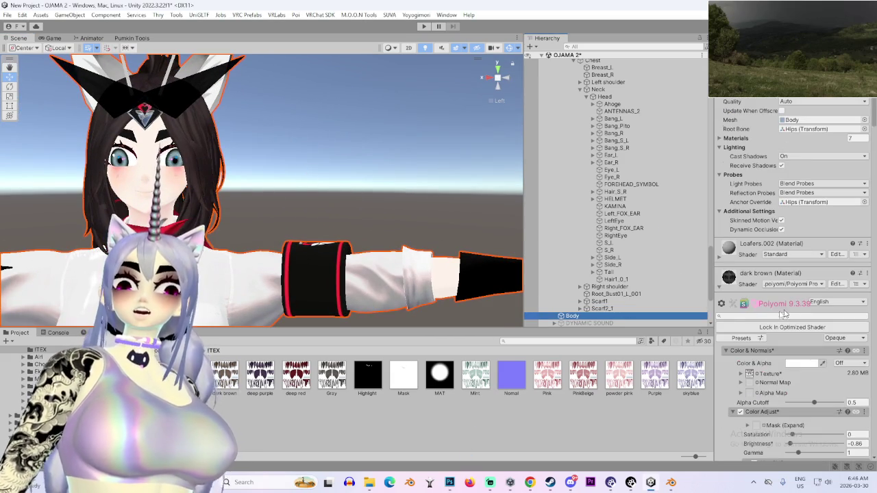
{"action": "left_click", "coordinate": [720, 289]}
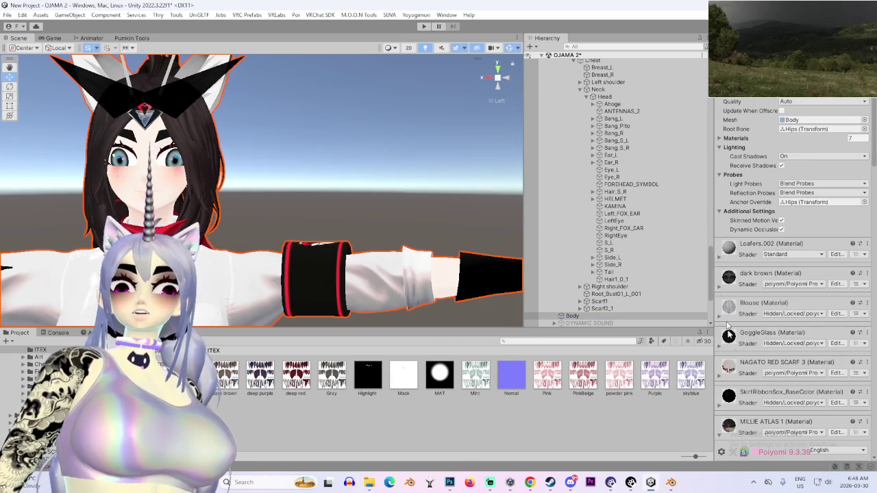
{"action": "scroll", "coordinate": [723, 398], "scroll_direction": "down", "scroll_amount": 3}
{"action": "left_click_drag", "start_coordinate": [317, 276], "coordinate": [382, 291]}
{"action": "scroll", "coordinate": [742, 331], "scroll_direction": "down", "scroll_amount": 1}
{"action": "scroll", "coordinate": [720, 351], "scroll_direction": "down", "scroll_amount": 2}
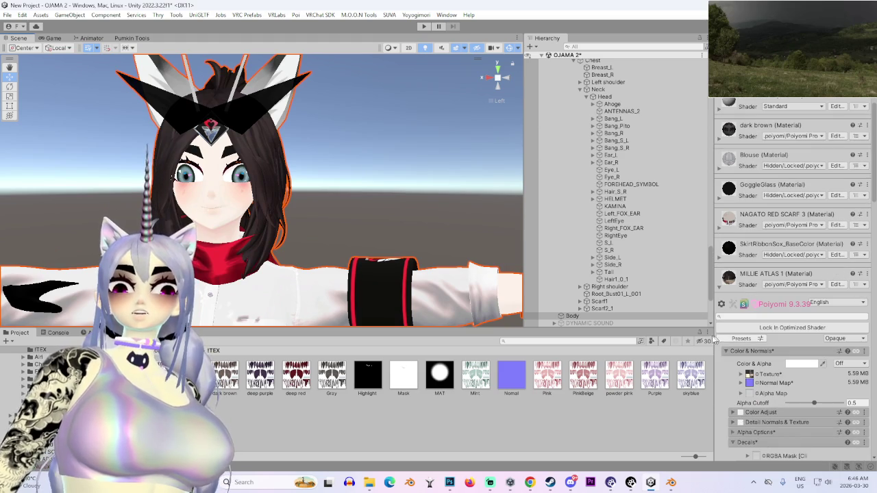
{"action": "left_click", "coordinate": [719, 230]}
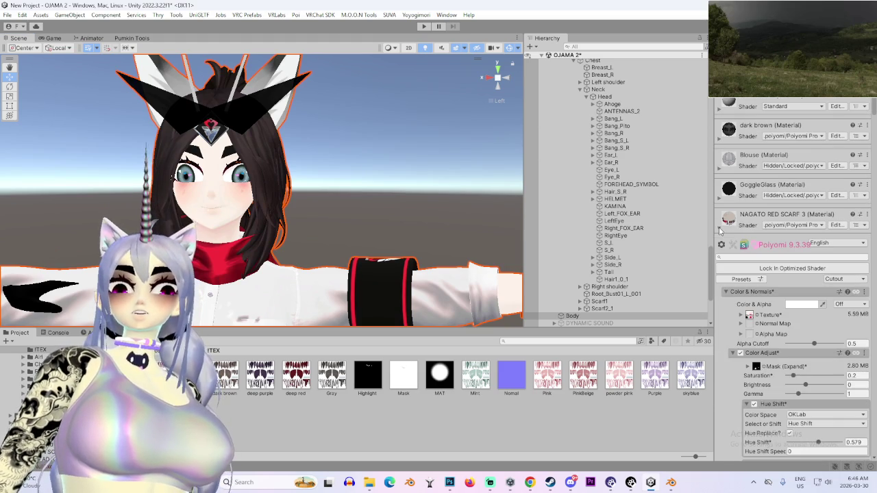
- Turn off the scarf material's Color Adjust, inspect the eyes from several angles, then re-enable it
{"action": "left_click", "coordinate": [740, 353]}
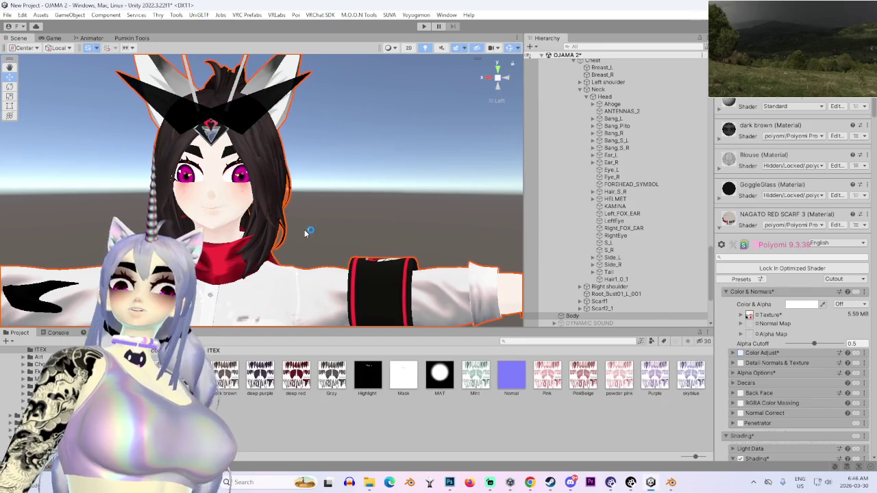
{"action": "mouse_move", "coordinate": [421, 198]}
{"action": "left_mouse_down"}
{"action": "mouse_move", "coordinate": [310, 218]}
{"action": "mouse_move", "coordinate": [389, 229]}
{"action": "mouse_move", "coordinate": [383, 238]}
{"action": "mouse_move", "coordinate": [512, 80]}
{"action": "left_mouse_up"}
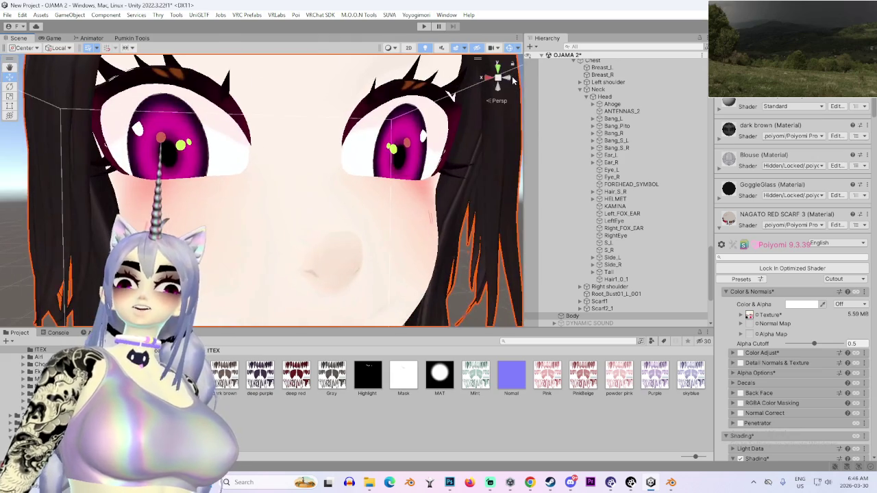
{"action": "left_click", "coordinate": [498, 80]}
{"action": "left_click", "coordinate": [507, 79]}
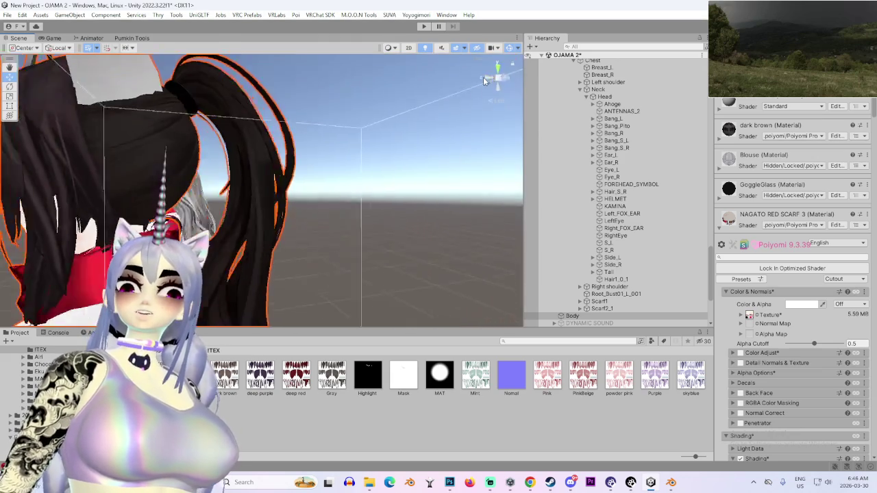
{"action": "left_click", "coordinate": [507, 79]}
{"action": "scroll", "coordinate": [389, 288], "scroll_direction": "down", "scroll_amount": 5}
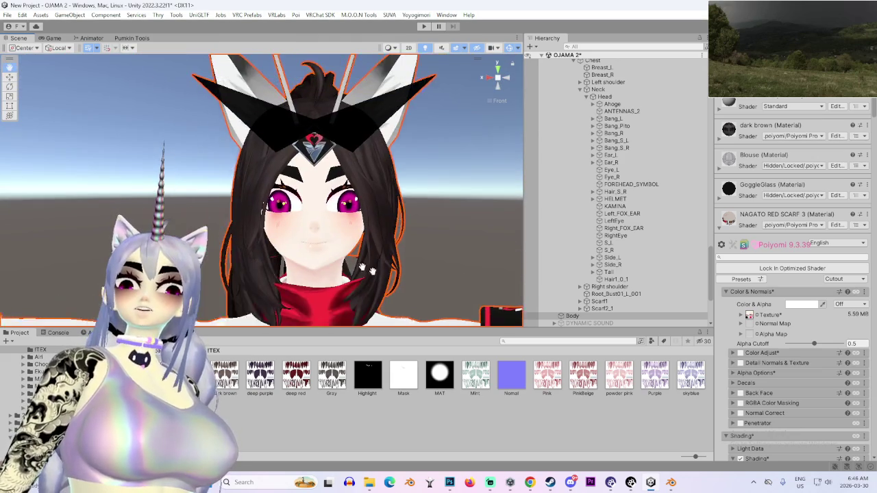
{"action": "mouse_move", "coordinate": [389, 288]}
{"action": "left_mouse_down"}
{"action": "mouse_move", "coordinate": [264, 255]}
{"action": "mouse_move", "coordinate": [207, 251]}
{"action": "mouse_move", "coordinate": [280, 233]}
{"action": "mouse_move", "coordinate": [319, 242]}
{"action": "left_mouse_up"}
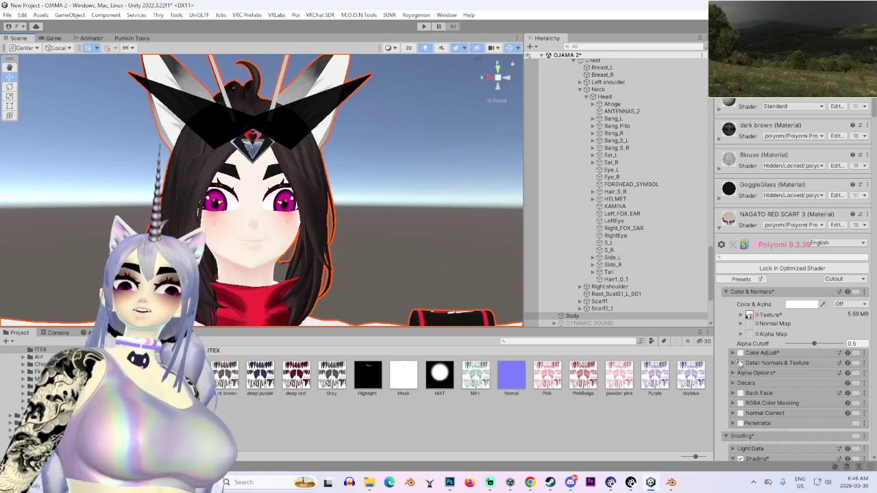
{"action": "left_click", "coordinate": [740, 353]}
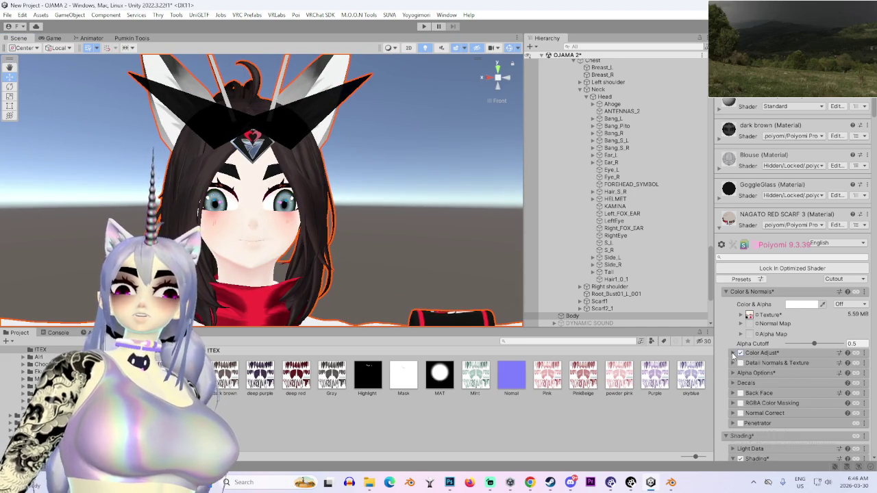
- Expand Color Adjust and drag Hue Shift until the teal eyes turn magenta
{"action": "left_click", "coordinate": [733, 353]}
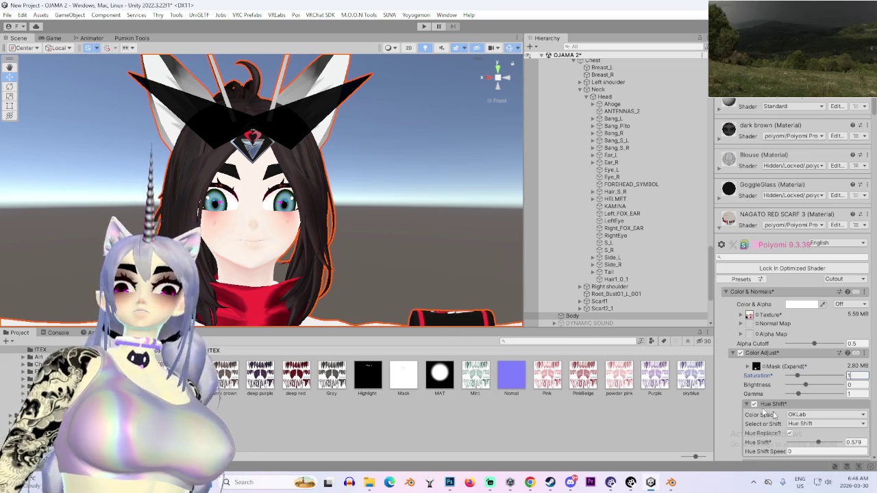
{"action": "mouse_move", "coordinate": [826, 443]}
{"action": "left_mouse_down"}
{"action": "mouse_move", "coordinate": [842, 440]}
{"action": "mouse_move", "coordinate": [781, 444]}
{"action": "left_mouse_up"}
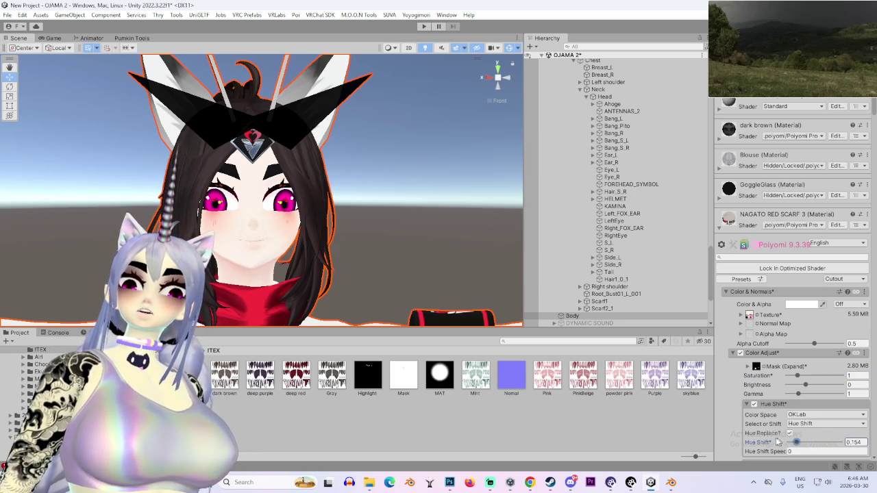
{"action": "mouse_move", "coordinate": [491, 254]}
{"action": "left_mouse_down"}
{"action": "mouse_move", "coordinate": [310, 233]}
{"action": "mouse_move", "coordinate": [422, 272]}
{"action": "mouse_move", "coordinate": [372, 267]}
{"action": "mouse_move", "coordinate": [402, 266]}
{"action": "mouse_move", "coordinate": [400, 273]}
{"action": "left_mouse_up"}
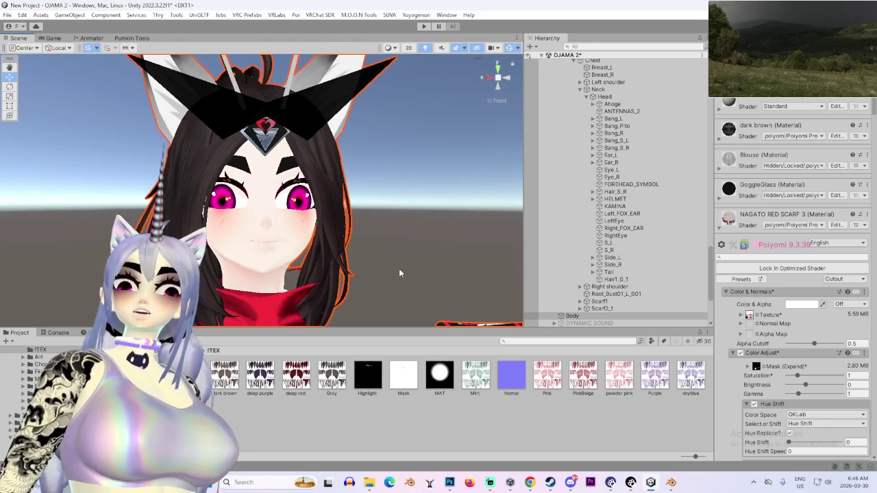
- Toggle Color Adjust off and on to compare the eyes, ending with it enabled
{"action": "left_click", "coordinate": [740, 353]}
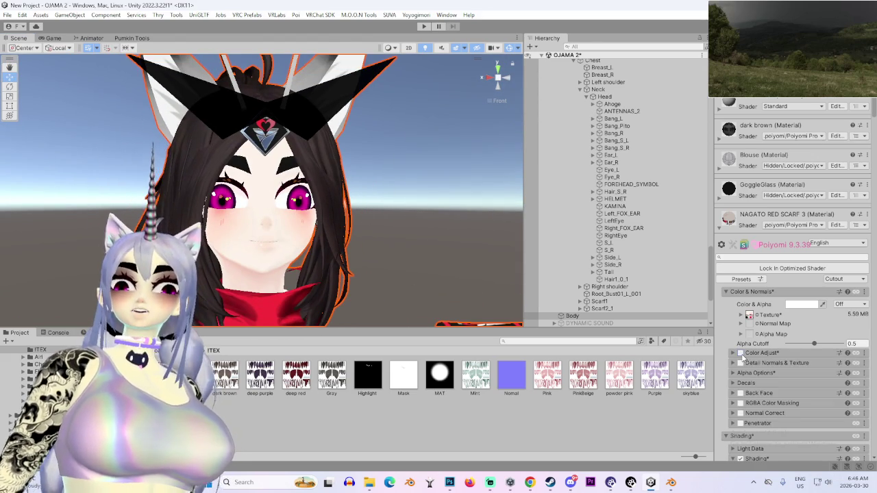
{"action": "left_click", "coordinate": [741, 354]}
{"action": "left_click", "coordinate": [740, 353]}
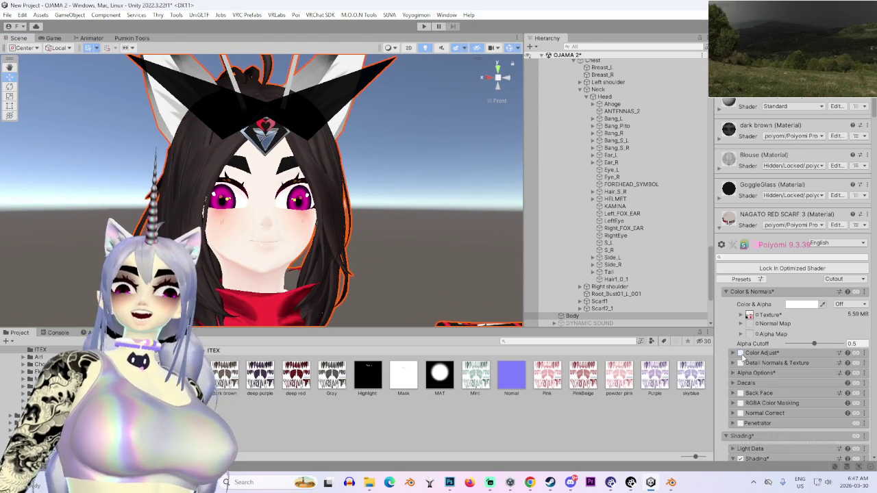
{"action": "mouse_move", "coordinate": [370, 274]}
{"action": "left_mouse_down"}
{"action": "mouse_move", "coordinate": [346, 281]}
{"action": "mouse_move", "coordinate": [412, 280]}
{"action": "mouse_move", "coordinate": [360, 281]}
{"action": "mouse_move", "coordinate": [370, 281]}
{"action": "left_mouse_up"}
{"action": "left_click", "coordinate": [740, 353]}
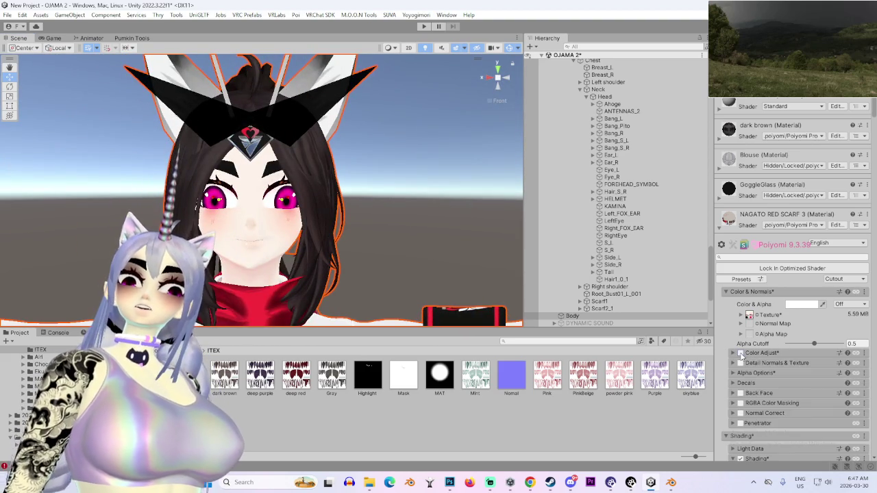
{"action": "left_click_drag", "start_coordinate": [309, 238], "coordinate": [309, 244]}
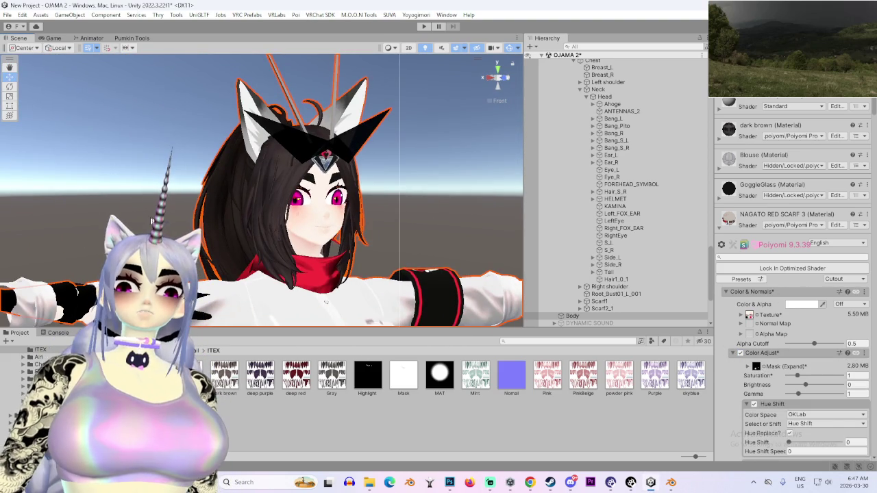
{"action": "scroll", "coordinate": [45, 215], "scroll_direction": "down", "scroll_amount": 5}
{"action": "mouse_move", "coordinate": [36, 212]}
{"action": "left_mouse_down"}
{"action": "mouse_move", "coordinate": [162, 197]}
{"action": "mouse_move", "coordinate": [302, 264]}
{"action": "left_mouse_up"}
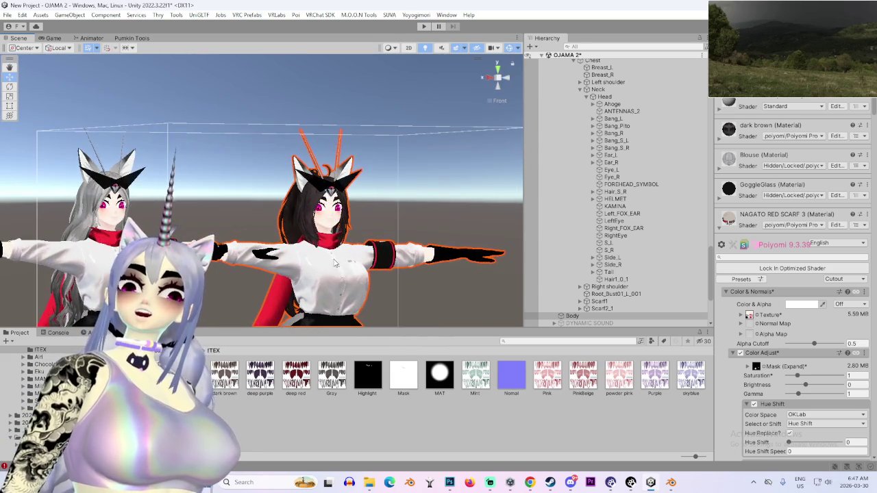
{"action": "scroll", "coordinate": [467, 189], "scroll_direction": "up", "scroll_amount": 3}
{"action": "scroll", "coordinate": [409, 217], "scroll_direction": "down", "scroll_amount": 2}
{"action": "mouse_move", "coordinate": [408, 217]}
{"action": "left_mouse_down"}
{"action": "mouse_move", "coordinate": [351, 246]}
{"action": "mouse_move", "coordinate": [381, 301]}
{"action": "mouse_move", "coordinate": [388, 215]}
{"action": "left_mouse_up"}
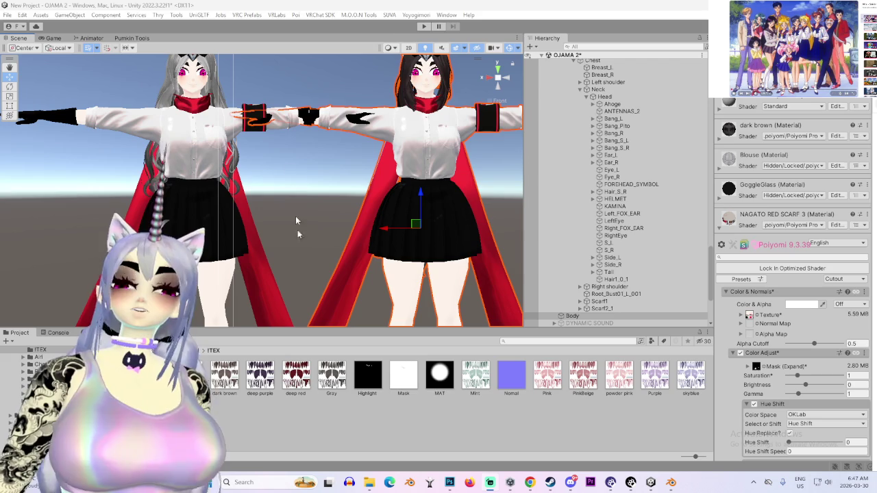
{"action": "key", "text": "f"}
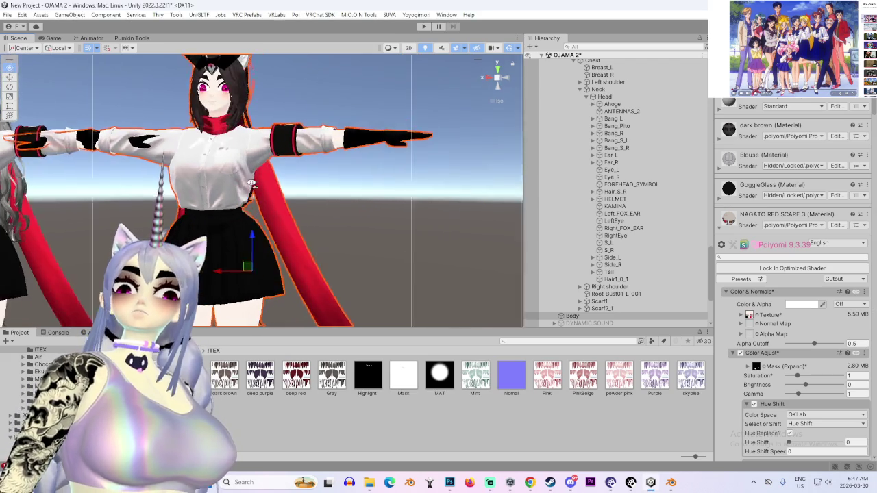
{"action": "scroll", "coordinate": [296, 276], "scroll_direction": "up", "scroll_amount": 5}
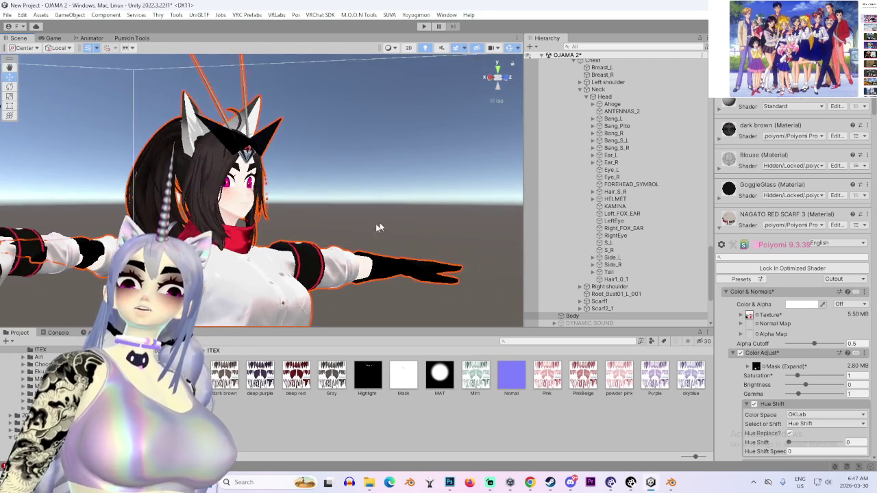
{"action": "mouse_move", "coordinate": [277, 227]}
{"action": "left_mouse_down"}
{"action": "mouse_move", "coordinate": [389, 244]}
{"action": "mouse_move", "coordinate": [348, 208]}
{"action": "mouse_move", "coordinate": [357, 235]}
{"action": "mouse_move", "coordinate": [225, 226]}
{"action": "mouse_move", "coordinate": [245, 195]}
{"action": "mouse_move", "coordinate": [361, 290]}
{"action": "mouse_move", "coordinate": [212, 262]}
{"action": "mouse_move", "coordinate": [268, 223]}
{"action": "mouse_move", "coordinate": [384, 233]}
{"action": "mouse_move", "coordinate": [340, 241]}
{"action": "mouse_move", "coordinate": [353, 234]}
{"action": "mouse_move", "coordinate": [341, 260]}
{"action": "mouse_move", "coordinate": [282, 257]}
{"action": "mouse_move", "coordinate": [346, 242]}
{"action": "mouse_move", "coordinate": [296, 266]}
{"action": "mouse_move", "coordinate": [383, 267]}
{"action": "left_mouse_up"}
{"action": "scroll", "coordinate": [302, 258], "scroll_direction": "down", "scroll_amount": 5}
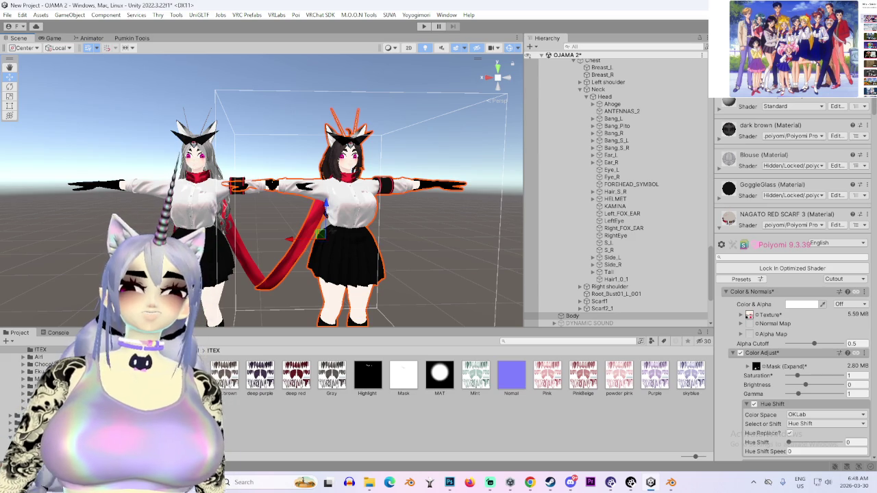
{"action": "mouse_move", "coordinate": [299, 152]}
{"action": "left_mouse_down"}
{"action": "mouse_move", "coordinate": [426, 164]}
{"action": "mouse_move", "coordinate": [312, 188]}
{"action": "mouse_move", "coordinate": [343, 193]}
{"action": "mouse_move", "coordinate": [288, 198]}
{"action": "mouse_move", "coordinate": [349, 206]}
{"action": "mouse_move", "coordinate": [365, 217]}
{"action": "mouse_move", "coordinate": [394, 212]}
{"action": "mouse_move", "coordinate": [384, 219]}
{"action": "mouse_move", "coordinate": [688, 329]}
{"action": "left_mouse_up"}
{"action": "scroll", "coordinate": [393, 211], "scroll_direction": "down", "scroll_amount": 3}
{"action": "scroll", "coordinate": [394, 216], "scroll_direction": "down", "scroll_amount": 3}
{"action": "scroll", "coordinate": [394, 216], "scroll_direction": "up", "scroll_amount": 4}
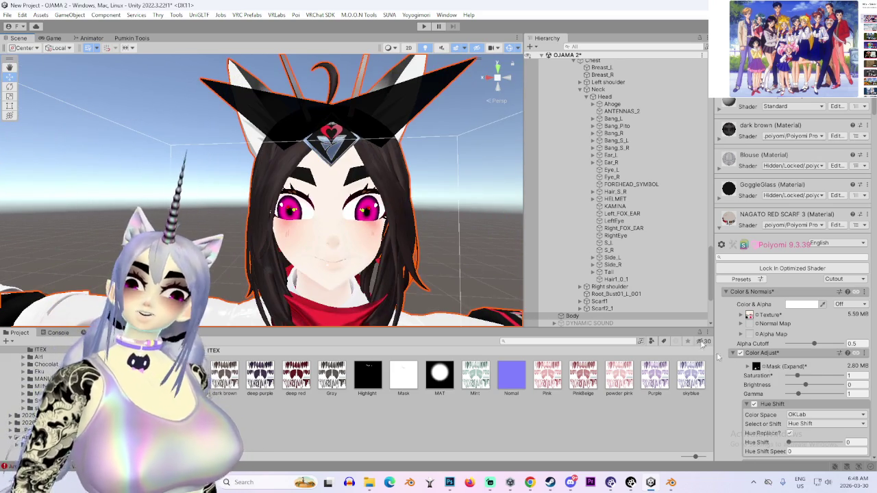
- Raise the Color Adjust gamma to 3.45 so the eyes render red
{"action": "mouse_move", "coordinate": [797, 396]}
{"action": "left_mouse_down"}
{"action": "mouse_move", "coordinate": [819, 396]}
{"action": "mouse_move", "coordinate": [799, 396]}
{"action": "mouse_move", "coordinate": [824, 405]}
{"action": "mouse_move", "coordinate": [827, 421]}
{"action": "left_mouse_up"}
{"action": "scroll", "coordinate": [350, 302], "scroll_direction": "down", "scroll_amount": 5}
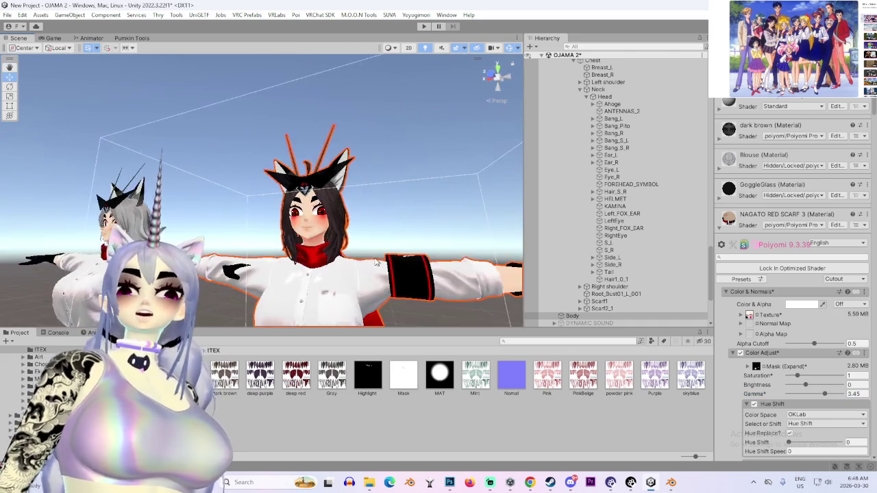
{"action": "scroll", "coordinate": [362, 276], "scroll_direction": "up", "scroll_amount": 5}
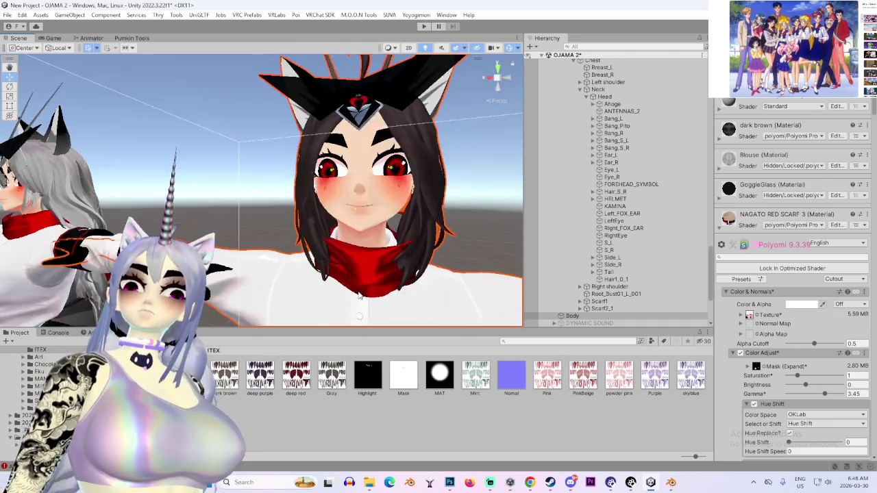
{"action": "scroll", "coordinate": [356, 290], "scroll_direction": "down", "scroll_amount": 5}
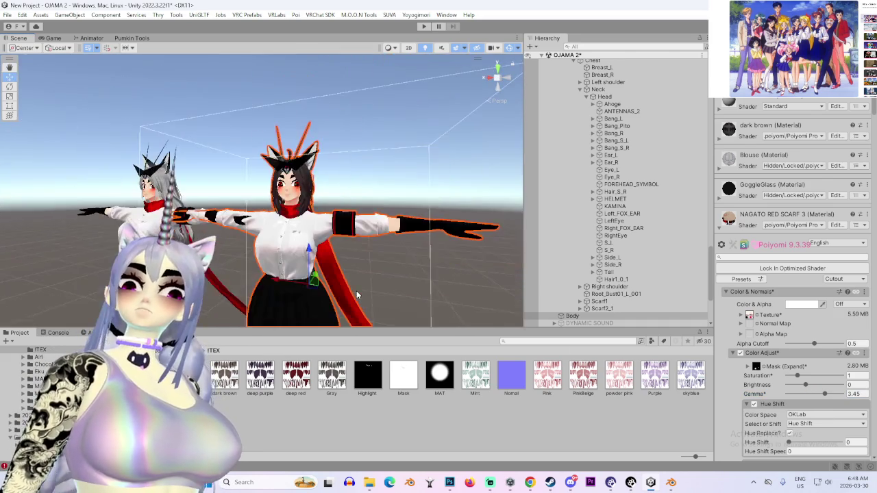
{"action": "scroll", "coordinate": [340, 281], "scroll_direction": "up", "scroll_amount": 8}
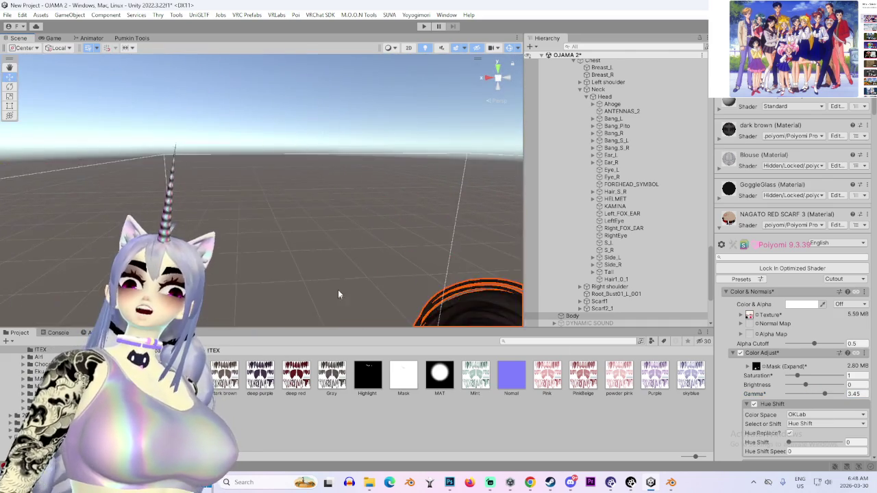
{"action": "scroll", "coordinate": [338, 295], "scroll_direction": "down", "scroll_amount": 3}
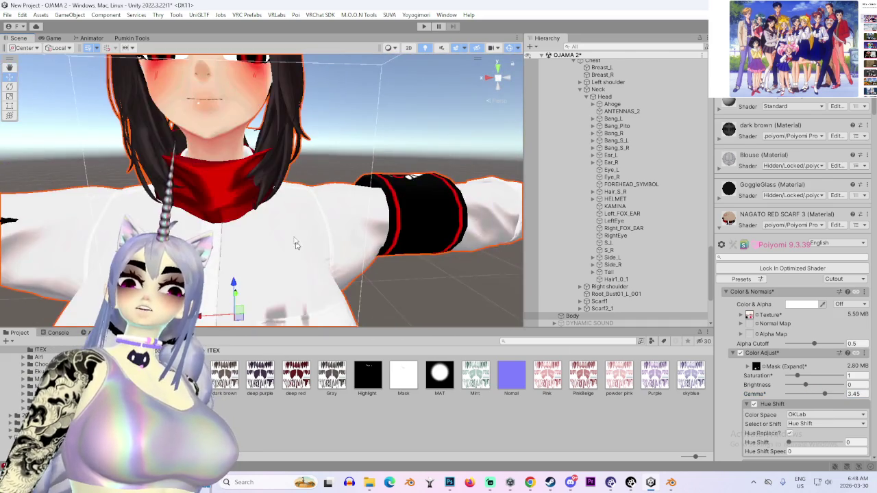
{"action": "scroll", "coordinate": [338, 274], "scroll_direction": "up", "scroll_amount": 3}
{"action": "scroll", "coordinate": [338, 261], "scroll_direction": "down", "scroll_amount": 3}
{"action": "scroll", "coordinate": [338, 237], "scroll_direction": "up", "scroll_amount": 2}
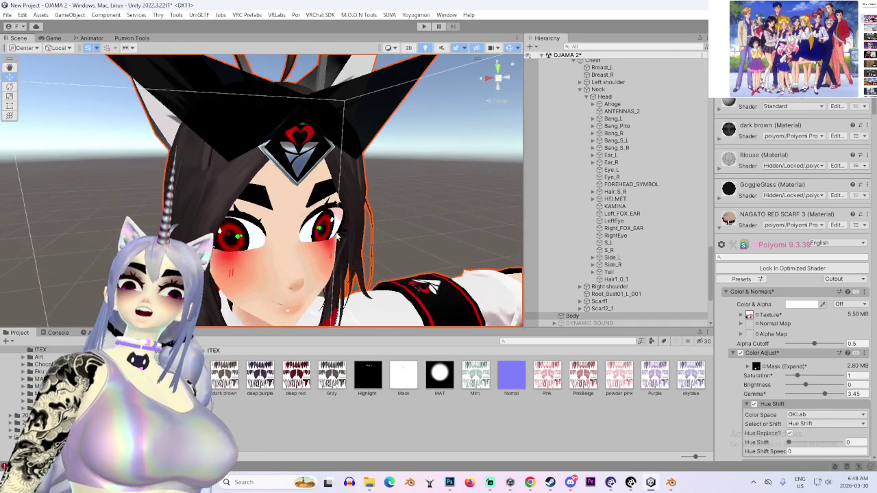
{"action": "scroll", "coordinate": [338, 237], "scroll_direction": "down", "scroll_amount": 3}
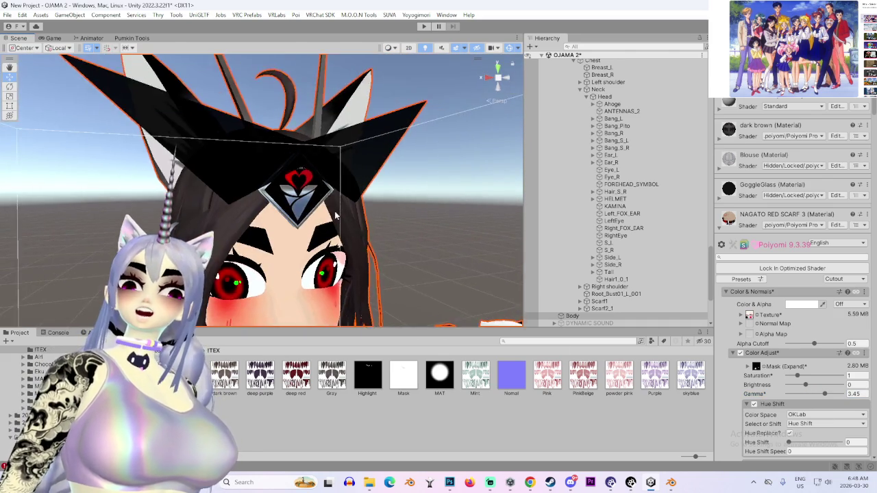
{"action": "scroll", "coordinate": [340, 205], "scroll_direction": "up", "scroll_amount": 4}
{"action": "scroll", "coordinate": [369, 243], "scroll_direction": "down", "scroll_amount": 5}
{"action": "mouse_move", "coordinate": [308, 243]}
{"action": "left_mouse_down"}
{"action": "mouse_move", "coordinate": [245, 245]}
{"action": "mouse_move", "coordinate": [333, 253]}
{"action": "mouse_move", "coordinate": [298, 264]}
{"action": "mouse_move", "coordinate": [260, 257]}
{"action": "mouse_move", "coordinate": [343, 253]}
{"action": "mouse_move", "coordinate": [277, 277]}
{"action": "left_mouse_up"}
{"action": "scroll", "coordinate": [346, 259], "scroll_direction": "down", "scroll_amount": 3}
{"action": "scroll", "coordinate": [298, 265], "scroll_direction": "up", "scroll_amount": 3}
- Undo and redo the gamma change to compare eye colour, then orbit to a wider front view
{"action": "key", "text": "ctrl+z"}
{"action": "key", "text": "ctrl+y"}
{"action": "scroll", "coordinate": [357, 253], "scroll_direction": "up", "scroll_amount": 5}
{"action": "scroll", "coordinate": [389, 251], "scroll_direction": "down", "scroll_amount": 3}
{"action": "scroll", "coordinate": [280, 276], "scroll_direction": "up", "scroll_amount": 2}
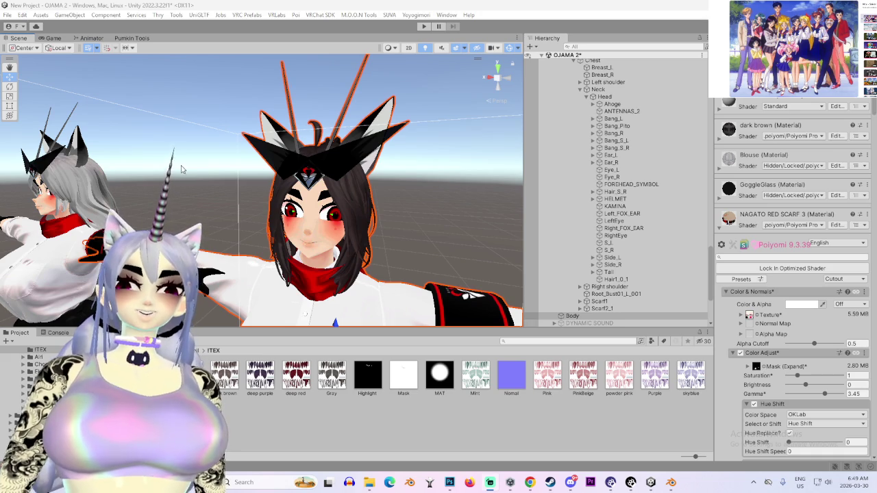
{"action": "scroll", "coordinate": [181, 172], "scroll_direction": "up", "scroll_amount": 5}
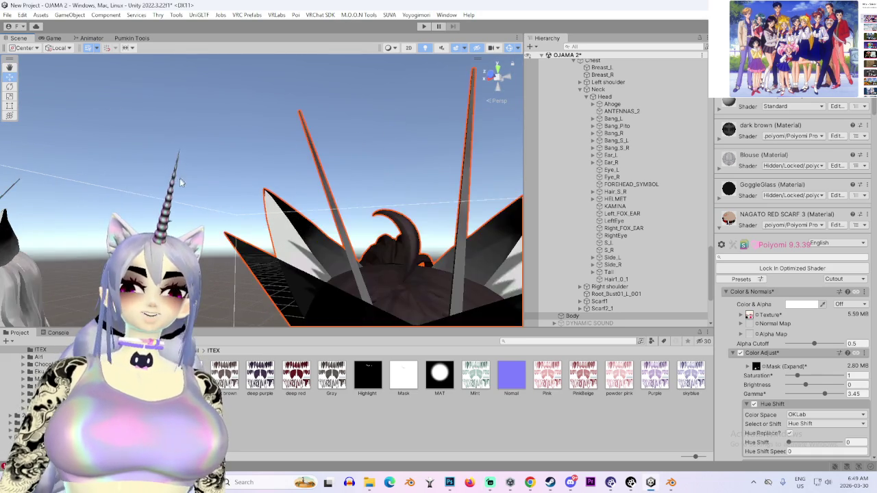
{"action": "scroll", "coordinate": [180, 177], "scroll_direction": "down", "scroll_amount": 5}
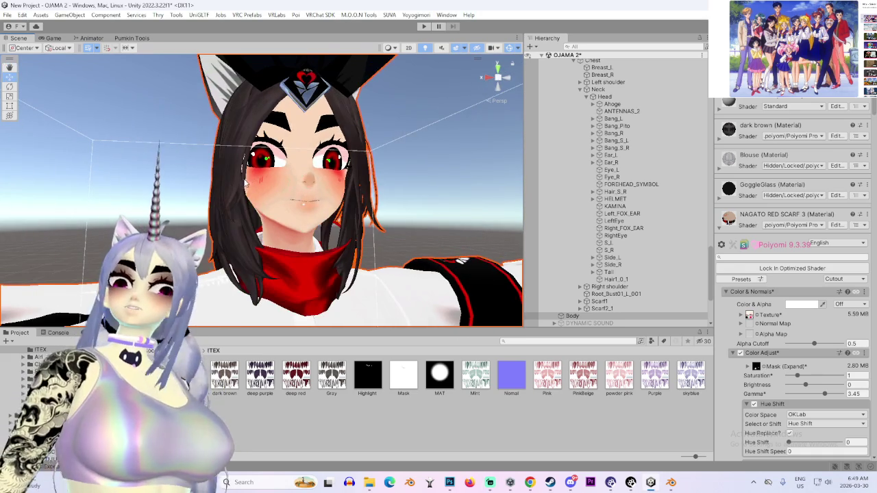
{"action": "scroll", "coordinate": [244, 182], "scroll_direction": "down", "scroll_amount": 3}
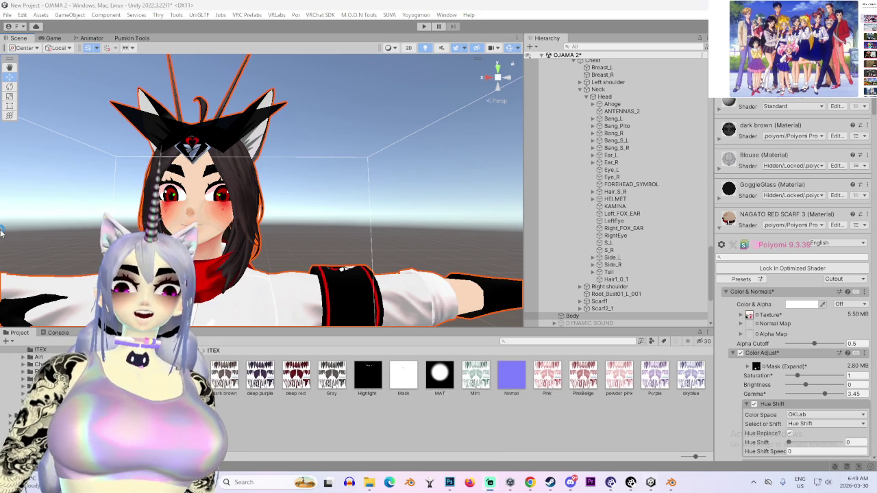
{"action": "scroll", "coordinate": [262, 190], "scroll_direction": "down", "scroll_amount": 3}
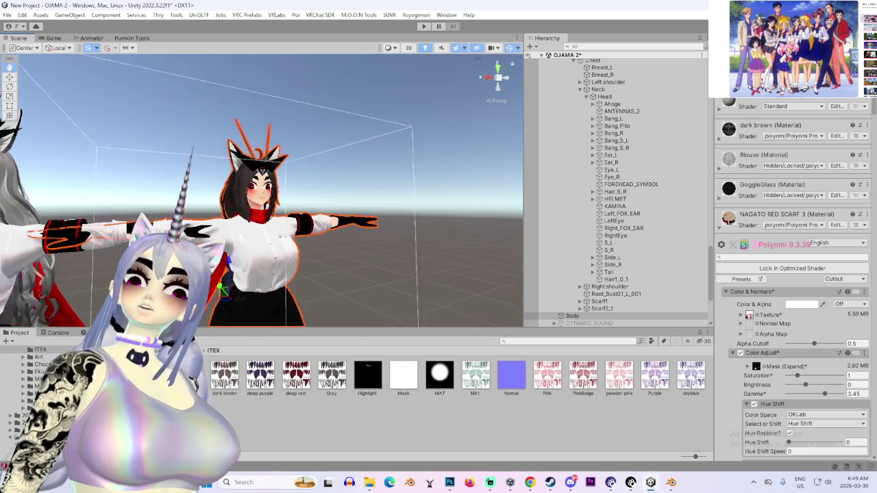
{"action": "scroll", "coordinate": [292, 255], "scroll_direction": "up", "scroll_amount": 5}
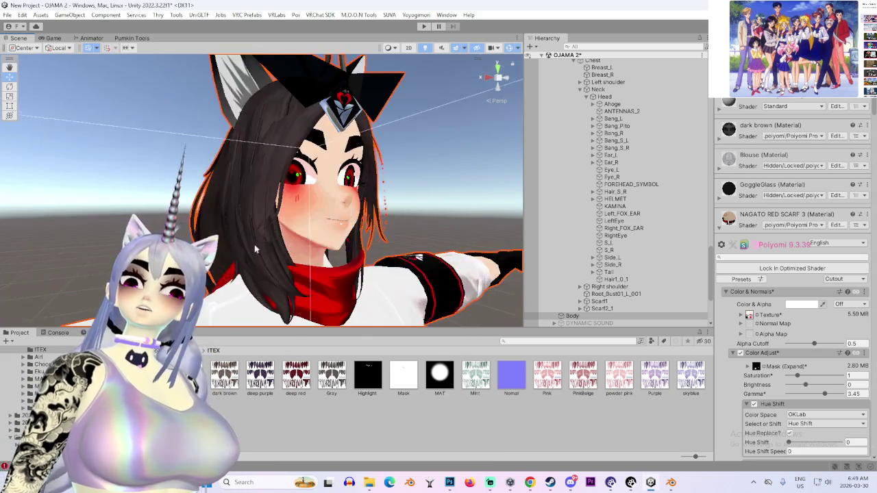
{"action": "scroll", "coordinate": [291, 255], "scroll_direction": "down", "scroll_amount": 4}
{"action": "mouse_move", "coordinate": [292, 255]}
{"action": "left_mouse_down"}
{"action": "mouse_move", "coordinate": [279, 259]}
{"action": "mouse_move", "coordinate": [311, 264]}
{"action": "mouse_move", "coordinate": [307, 289]}
{"action": "mouse_move", "coordinate": [301, 257]}
{"action": "mouse_move", "coordinate": [289, 251]}
{"action": "mouse_move", "coordinate": [315, 252]}
{"action": "left_mouse_up"}
{"action": "mouse_move", "coordinate": [241, 259]}
{"action": "left_mouse_down"}
{"action": "mouse_move", "coordinate": [359, 261]}
{"action": "mouse_move", "coordinate": [226, 286]}
{"action": "left_mouse_up"}
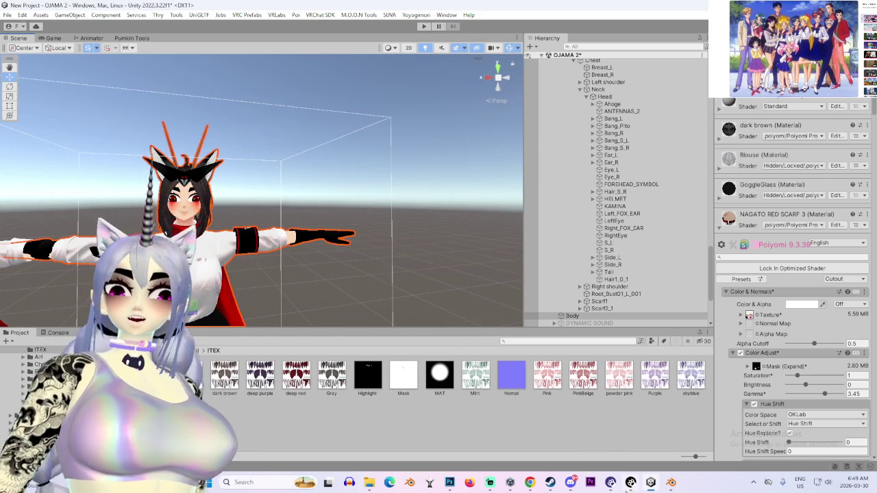
- In Discord's direct messages, view the shared screenshot full-size and zoom in and out
{"action": "left_click", "coordinate": [570, 482]}
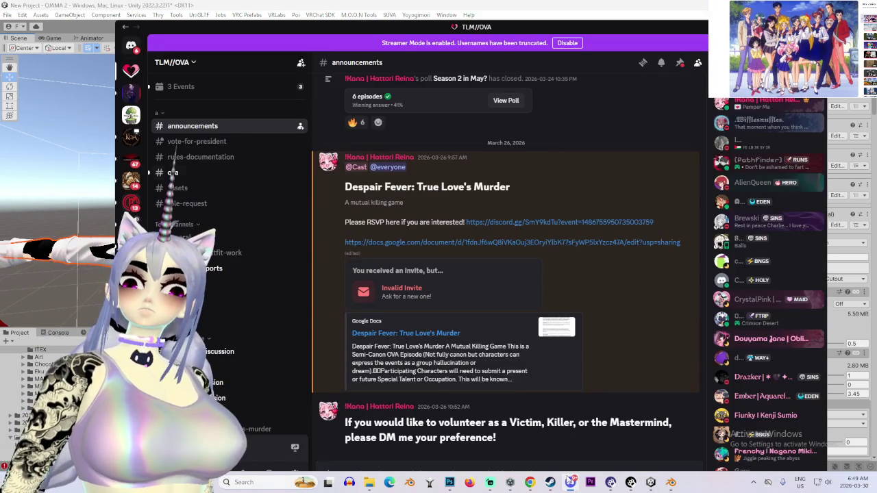
{"action": "left_click", "coordinate": [135, 54]}
{"action": "left_click", "coordinate": [437, 251]}
{"action": "left_click", "coordinate": [438, 251]}
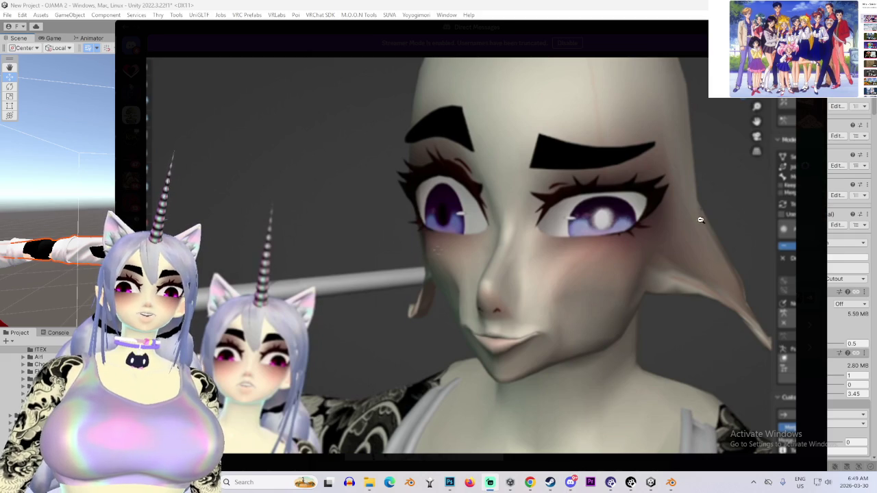
{"action": "left_click", "coordinate": [430, 216]}
{"action": "key", "text": "Escape"}
- Inspect the pink-hair screenshot's eye and the second Blender screenshot up close
{"action": "left_click", "coordinate": [541, 157]}
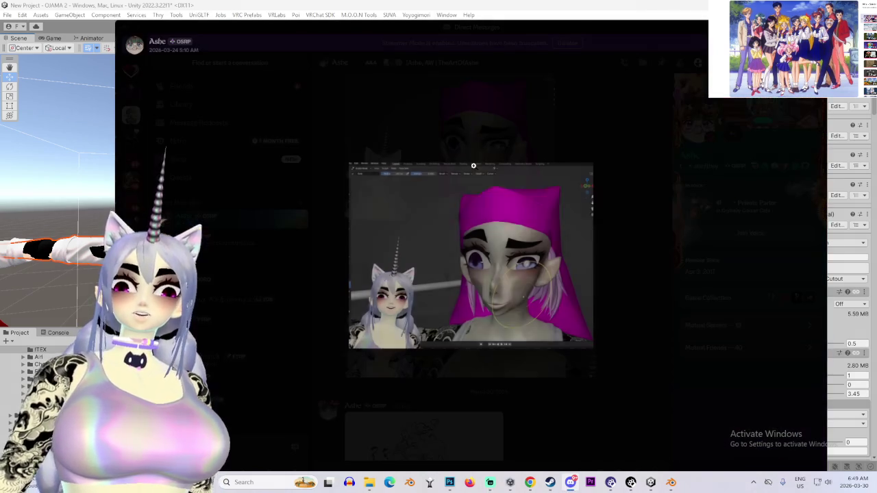
{"action": "left_click", "coordinate": [501, 286]}
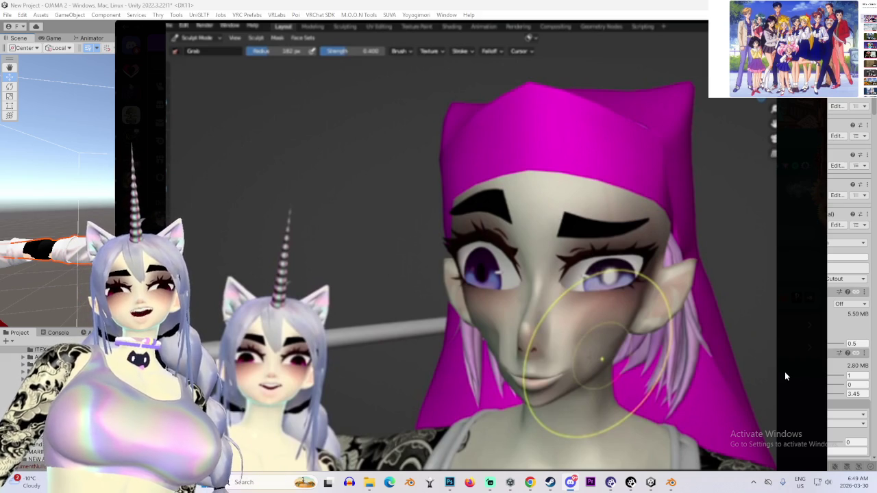
{"action": "left_click", "coordinate": [785, 372]}
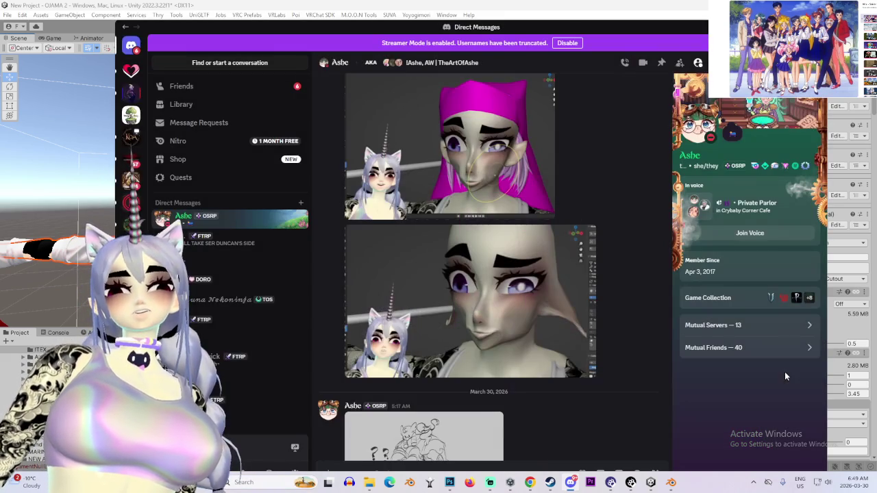
{"action": "left_click", "coordinate": [433, 342]}
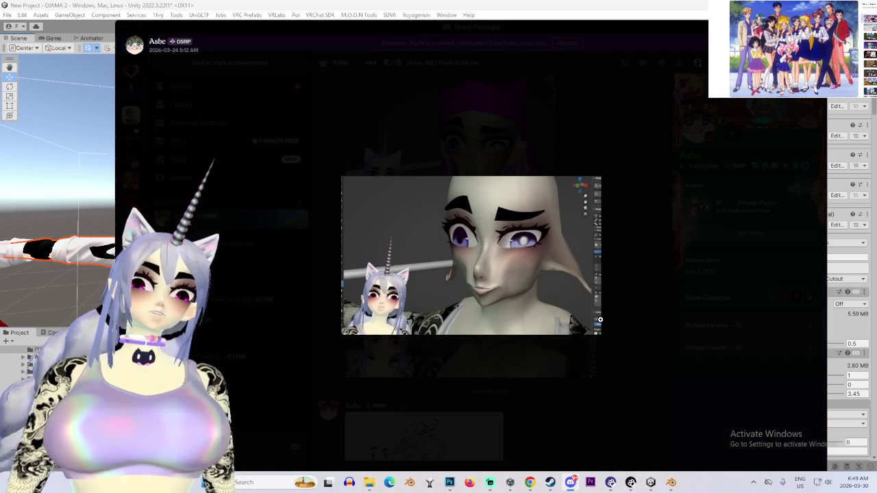
{"action": "left_click", "coordinate": [522, 270]}
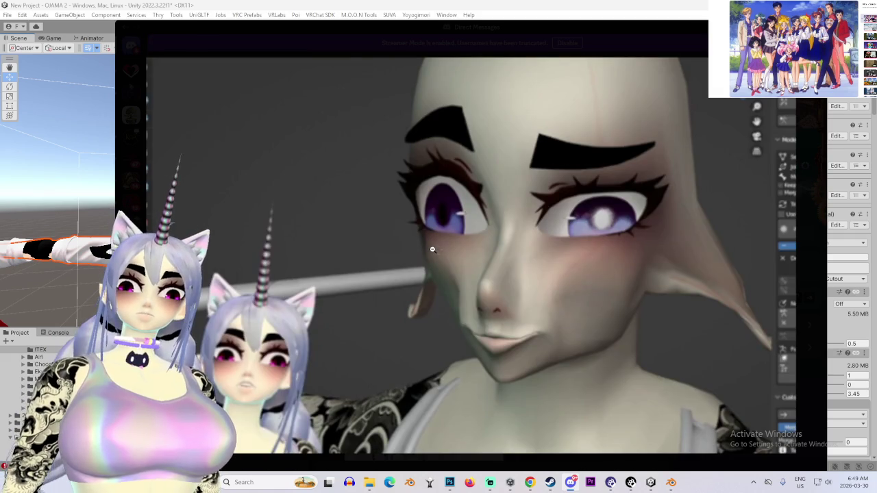
{"action": "left_click", "coordinate": [809, 284]}
- Zoom around the sketch's sword character, glance at the Blender screenshot, then reopen the 'what i drew' sketch
{"action": "left_click", "coordinate": [426, 340]}
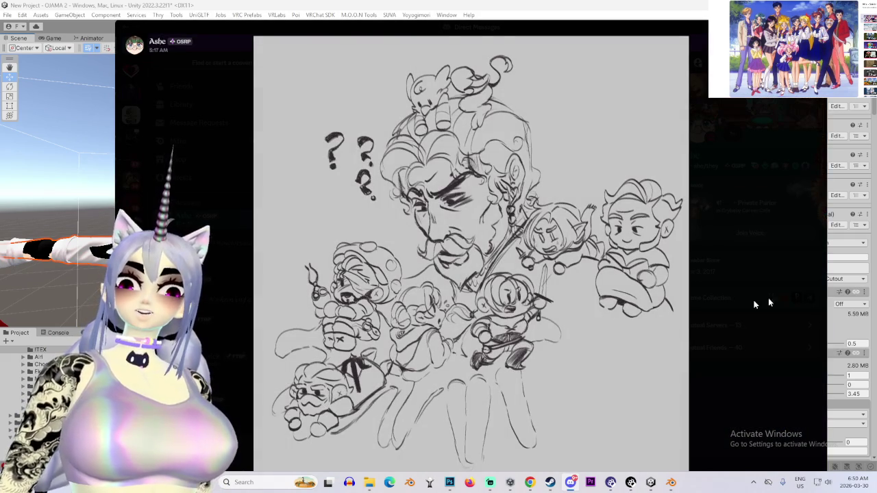
{"action": "left_click", "coordinate": [531, 316]}
{"action": "left_click", "coordinate": [603, 151]}
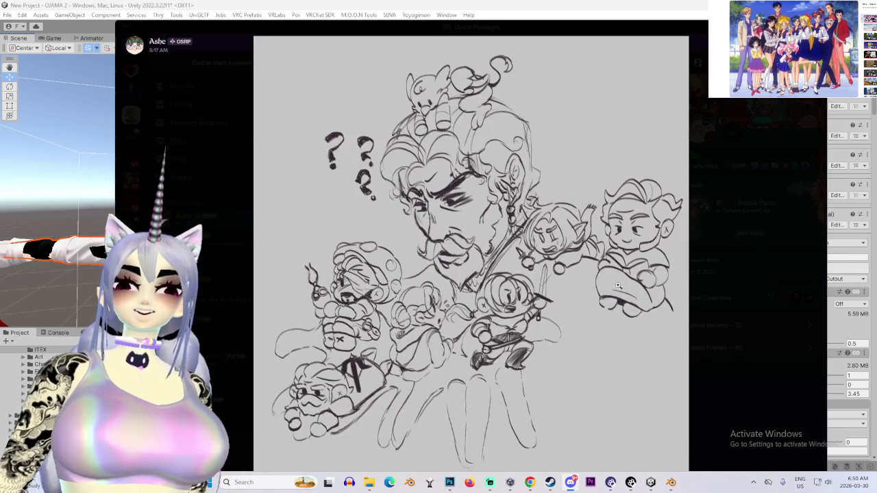
{"action": "left_click", "coordinate": [787, 352]}
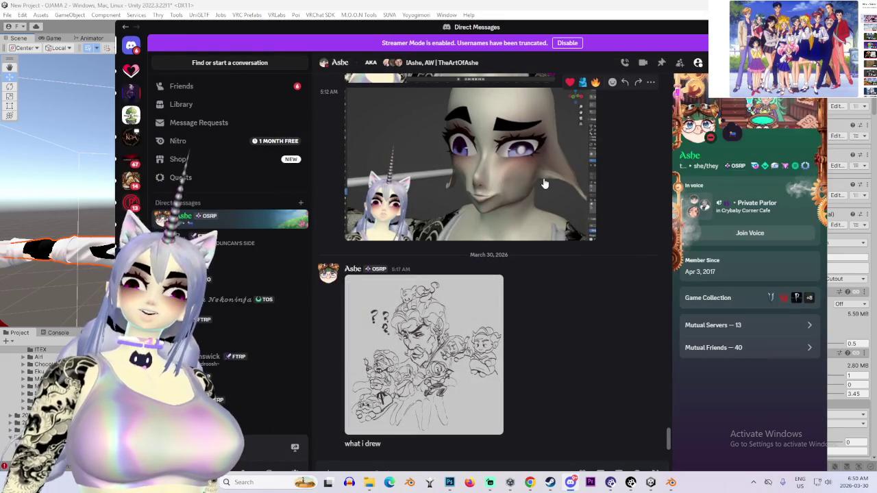
{"action": "left_click", "coordinate": [544, 184]}
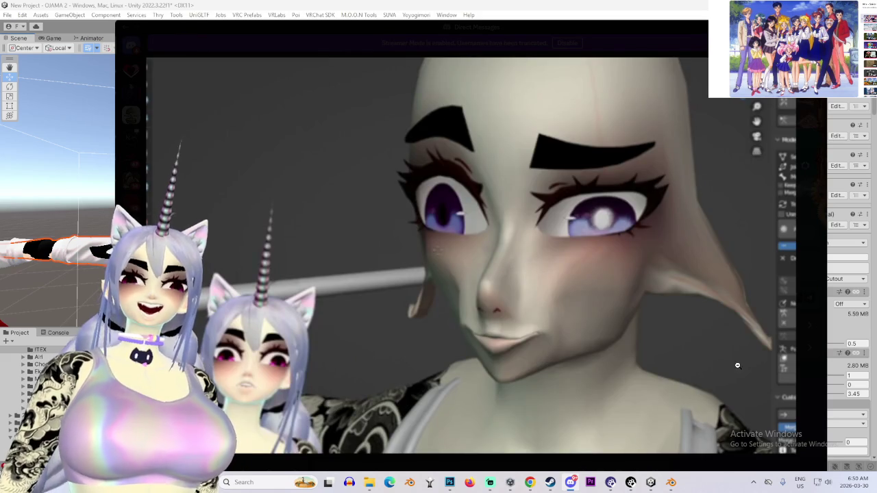
{"action": "key", "text": "Escape"}
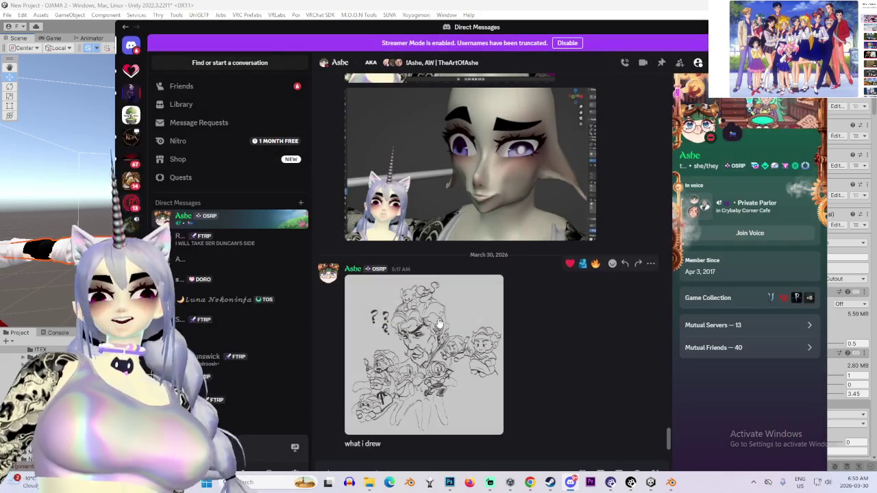
{"action": "left_click", "coordinate": [439, 323]}
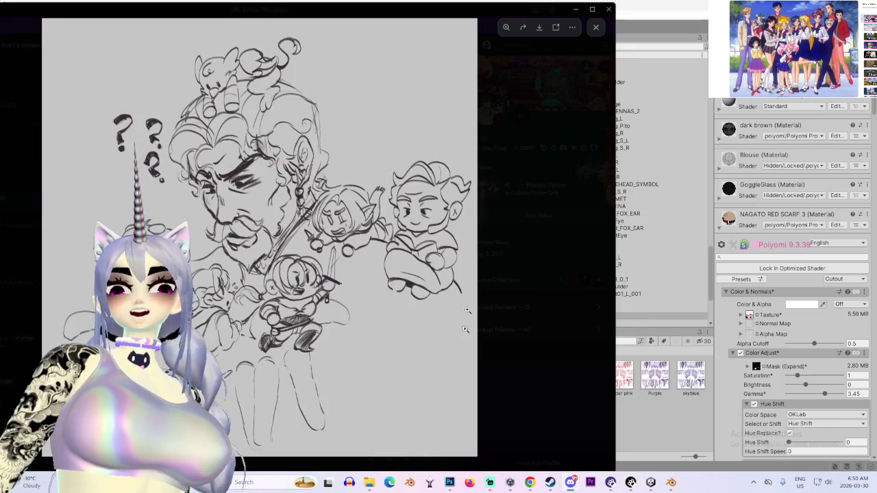
{"action": "mouse_move", "coordinate": [374, 485]}
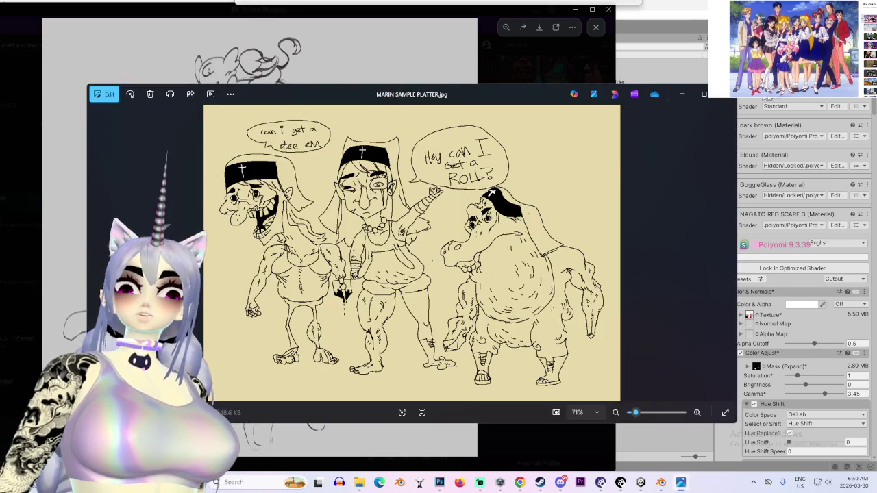
- Bring the MARIN SAMPLE PLATTER.jpg window in front of the sketch and zoom in and out
{"action": "left_click_drag", "start_coordinate": [293, 94], "coordinate": [678, 92]}
{"action": "left_click_drag", "start_coordinate": [555, 91], "coordinate": [427, 81]}
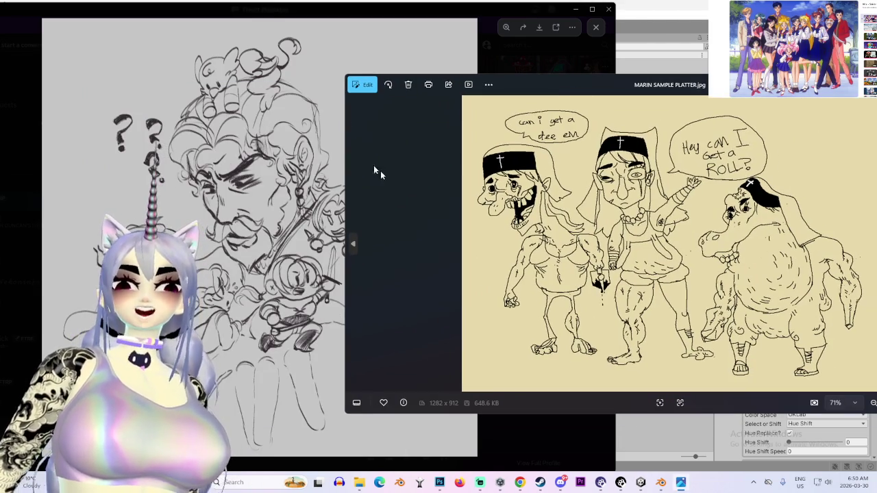
{"action": "left_click", "coordinate": [311, 19]}
{"action": "left_click_drag", "start_coordinate": [245, 11], "coordinate": [221, 10]}
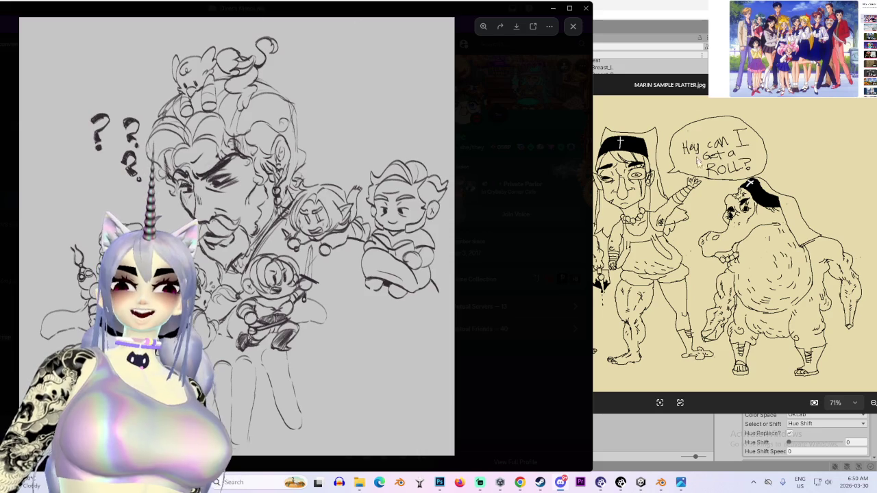
{"action": "left_click", "coordinate": [688, 134]}
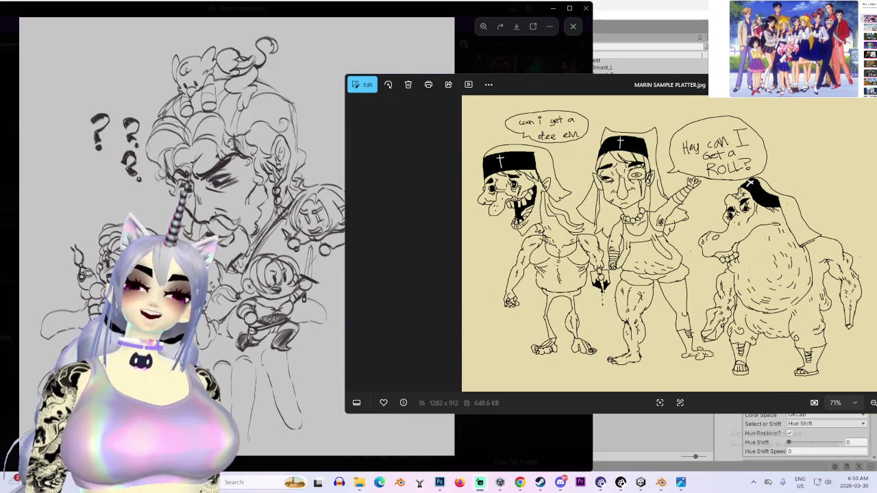
{"action": "scroll", "coordinate": [570, 207], "scroll_direction": "up", "scroll_amount": 2}
{"action": "scroll", "coordinate": [570, 207], "scroll_direction": "down", "scroll_amount": 3}
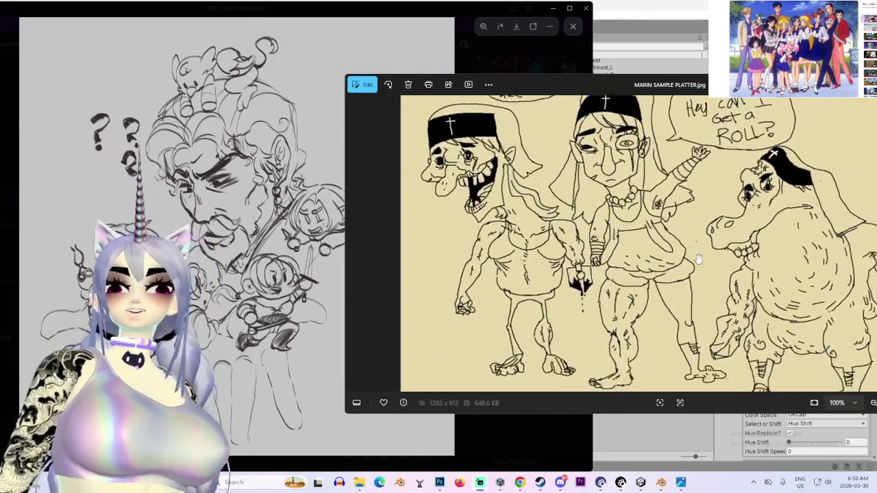
{"action": "scroll", "coordinate": [505, 145], "scroll_direction": "up", "scroll_amount": 5}
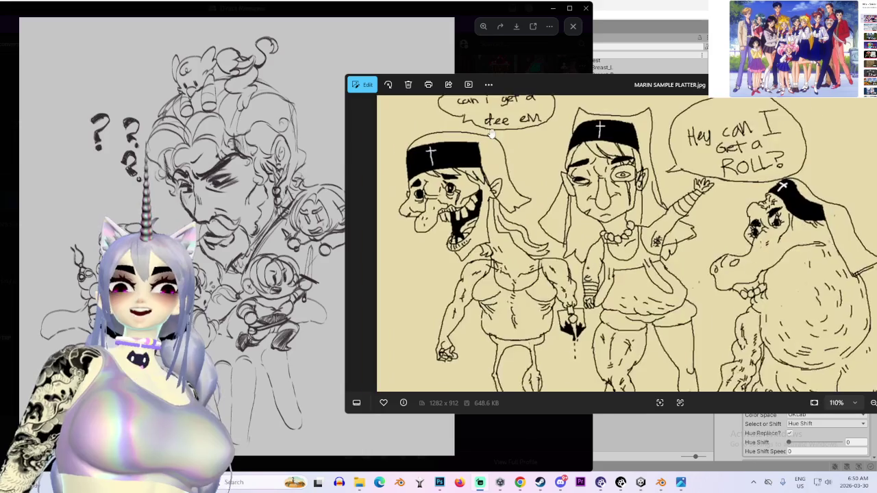
{"action": "scroll", "coordinate": [512, 214], "scroll_direction": "down", "scroll_amount": 5}
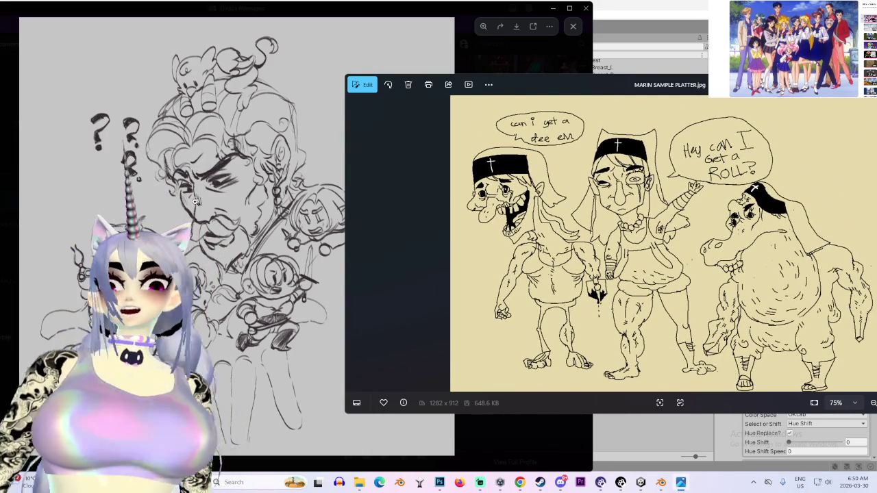
- Move Discord aside to uncover Unity, then zoom into the drawing's black hat with the cross
{"action": "left_click", "coordinate": [243, 6]}
{"action": "mouse_move", "coordinate": [243, 6]}
{"action": "left_mouse_down"}
{"action": "mouse_move", "coordinate": [564, 5]}
{"action": "mouse_move", "coordinate": [539, 5]}
{"action": "left_mouse_up"}
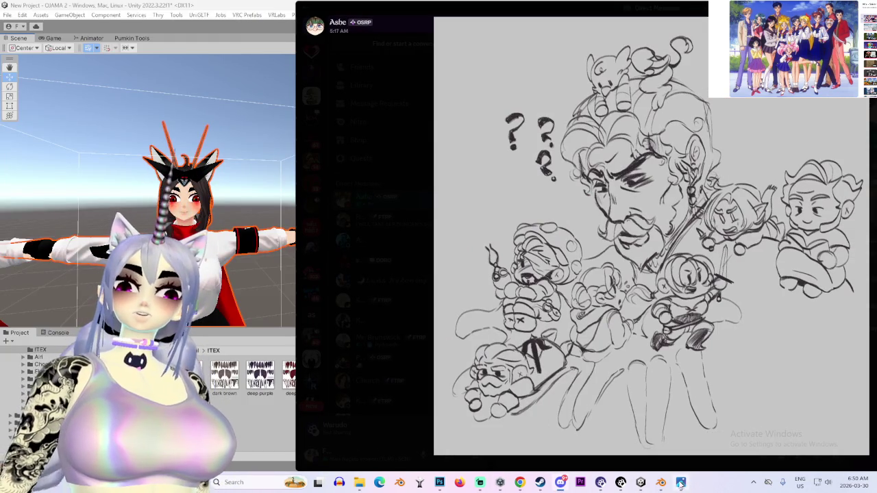
{"action": "left_click", "coordinate": [681, 482]}
{"action": "scroll", "coordinate": [581, 260], "scroll_direction": "up", "scroll_amount": 8}
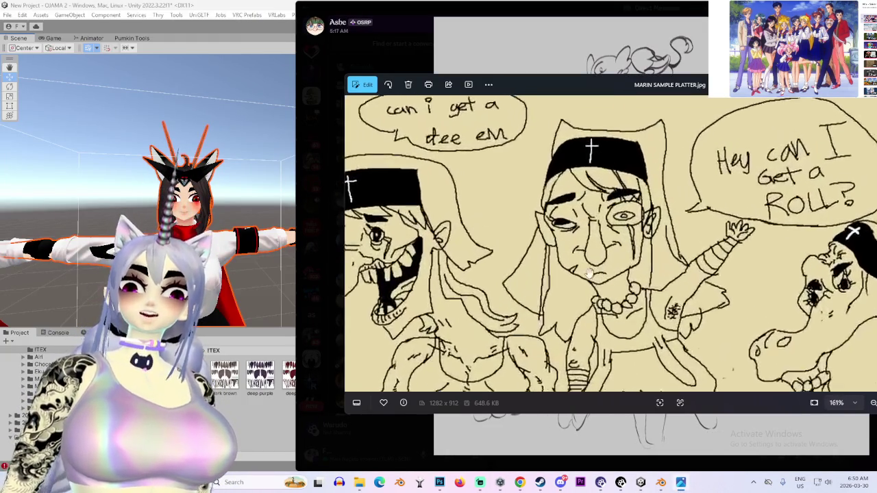
{"action": "scroll", "coordinate": [581, 260], "scroll_direction": "up", "scroll_amount": 3}
{"action": "left_click_drag", "start_coordinate": [589, 151], "coordinate": [466, 370]}
{"action": "scroll", "coordinate": [477, 214], "scroll_direction": "up", "scroll_amount": 5}
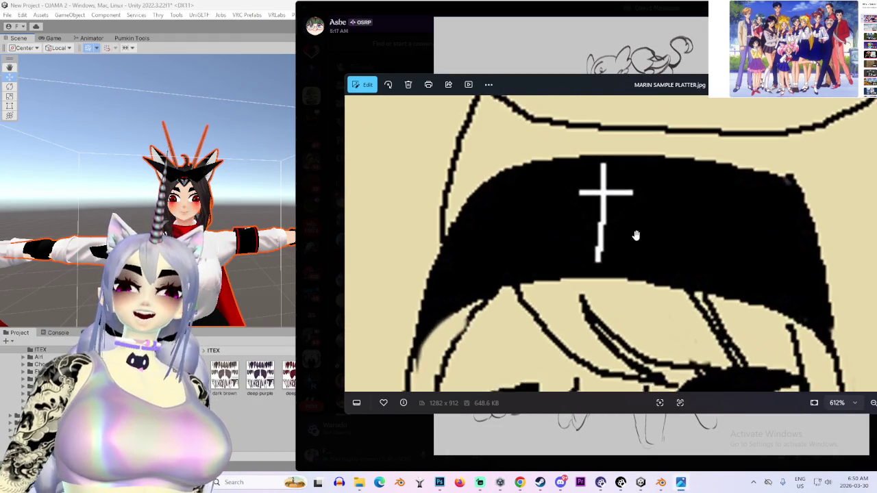
{"action": "scroll", "coordinate": [477, 213], "scroll_direction": "down", "scroll_amount": 6}
{"action": "scroll", "coordinate": [384, 306], "scroll_direction": "up", "scroll_amount": 5}
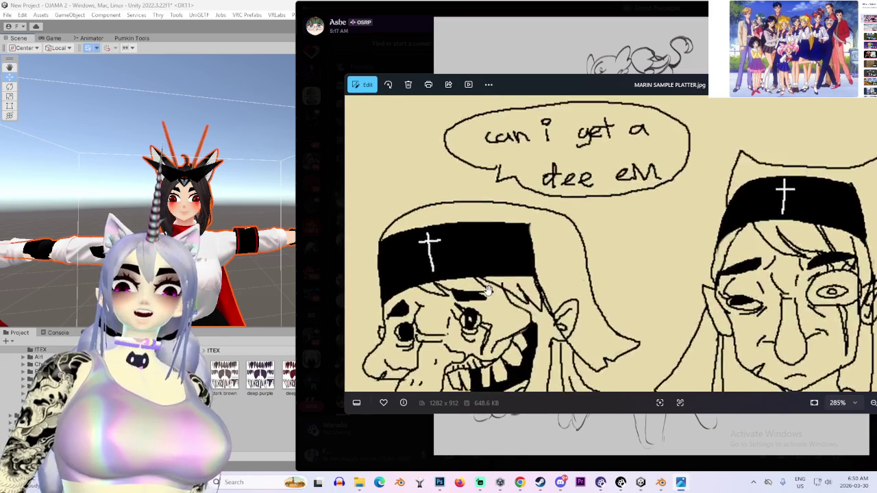
- Flip to the next image and back to MARIN SAMPLE PLATTER.jpg, zoom around, then close Photos
{"action": "key", "text": "Right"}
{"action": "scroll", "coordinate": [648, 119], "scroll_direction": "down", "scroll_amount": 4}
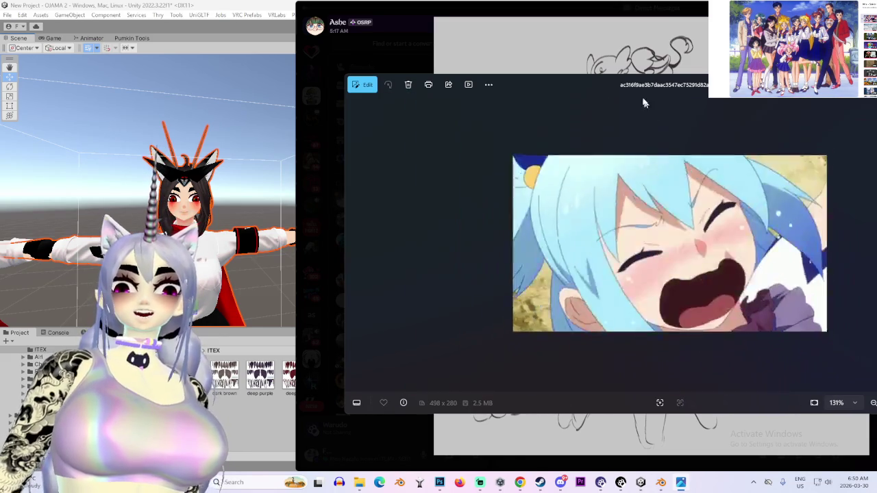
{"action": "left_click_drag", "start_coordinate": [429, 89], "coordinate": [258, 93]}
{"action": "key", "text": "Left"}
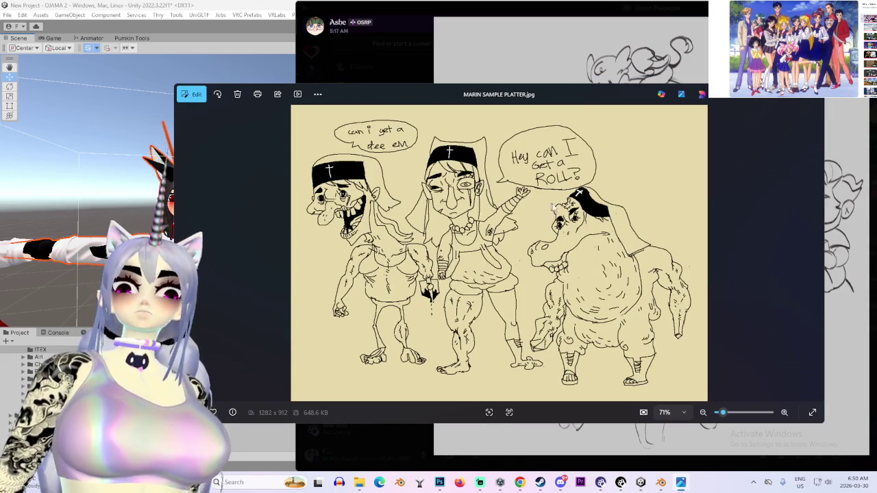
{"action": "scroll", "coordinate": [634, 268], "scroll_direction": "up", "scroll_amount": 3}
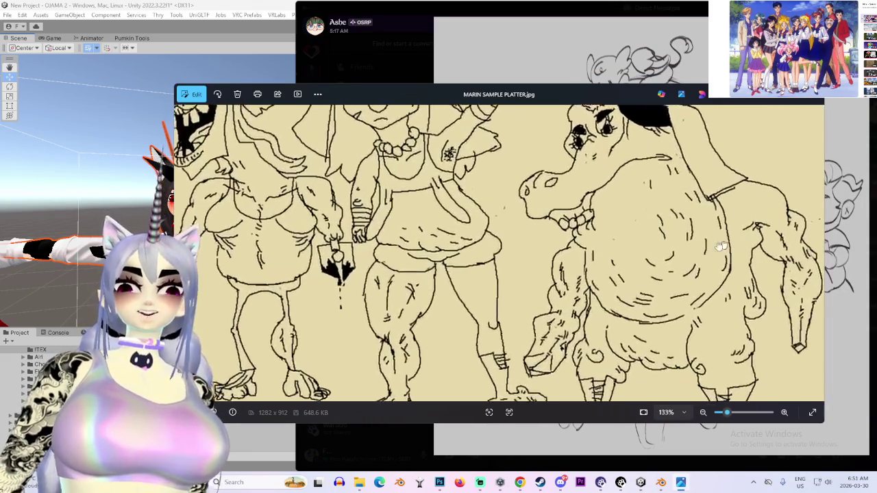
{"action": "scroll", "coordinate": [658, 276], "scroll_direction": "up", "scroll_amount": 2}
{"action": "scroll", "coordinate": [659, 281], "scroll_direction": "down", "scroll_amount": 4}
{"action": "scroll", "coordinate": [677, 287], "scroll_direction": "up", "scroll_amount": 1}
{"action": "scroll", "coordinate": [655, 278], "scroll_direction": "down", "scroll_amount": 1}
{"action": "scroll", "coordinate": [651, 281], "scroll_direction": "down", "scroll_amount": 2}
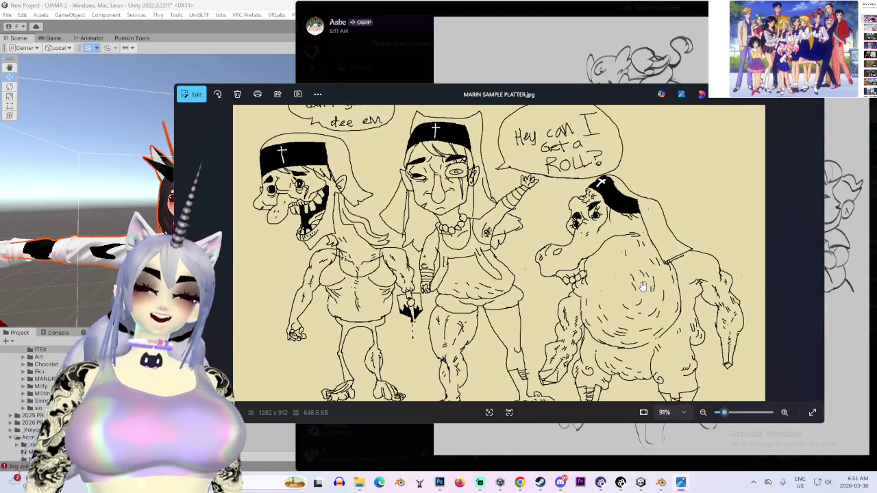
{"action": "left_click", "coordinate": [811, 95]}
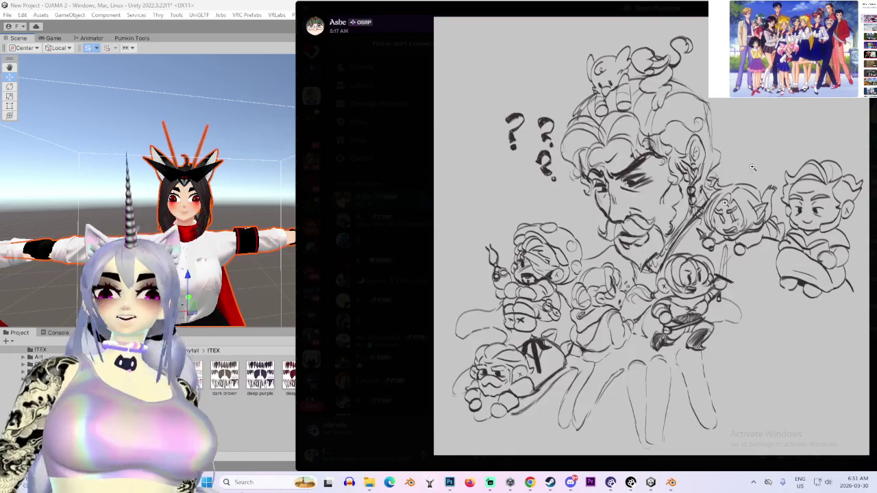
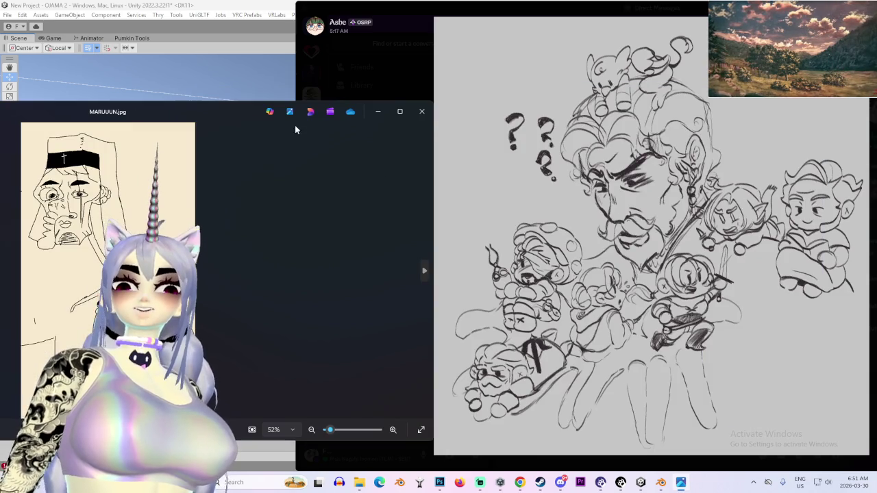
- Arrange the MARUUUN.jpg viewer and the Discord drawing side by side, enlarging the photo viewer
{"action": "mouse_move", "coordinate": [295, 130]}
{"action": "left_mouse_down"}
{"action": "mouse_move", "coordinate": [486, 126]}
{"action": "mouse_move", "coordinate": [470, 133]}
{"action": "left_mouse_up"}
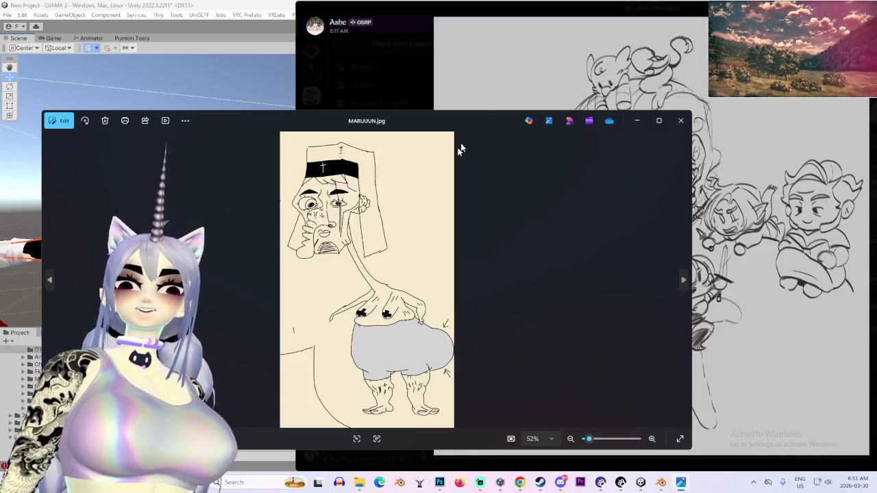
{"action": "left_click_drag", "start_coordinate": [371, 122], "coordinate": [287, 123]}
{"action": "left_click", "coordinate": [352, 83]}
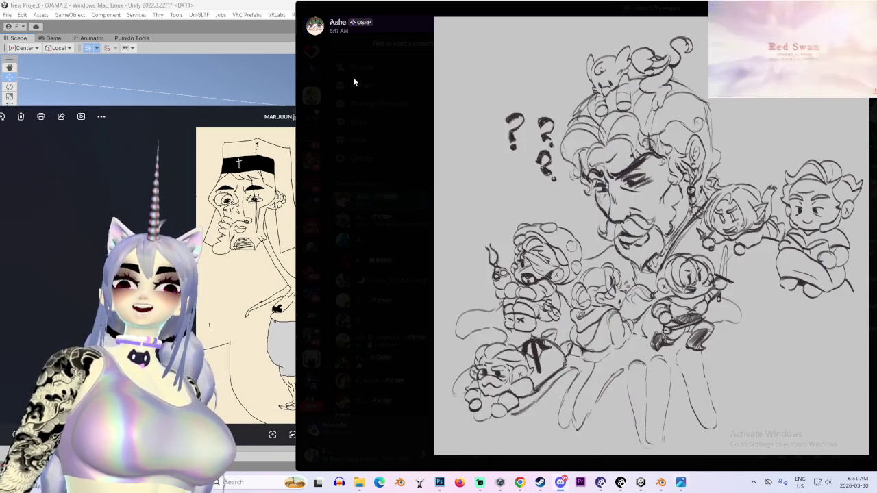
{"action": "left_click", "coordinate": [335, 122]}
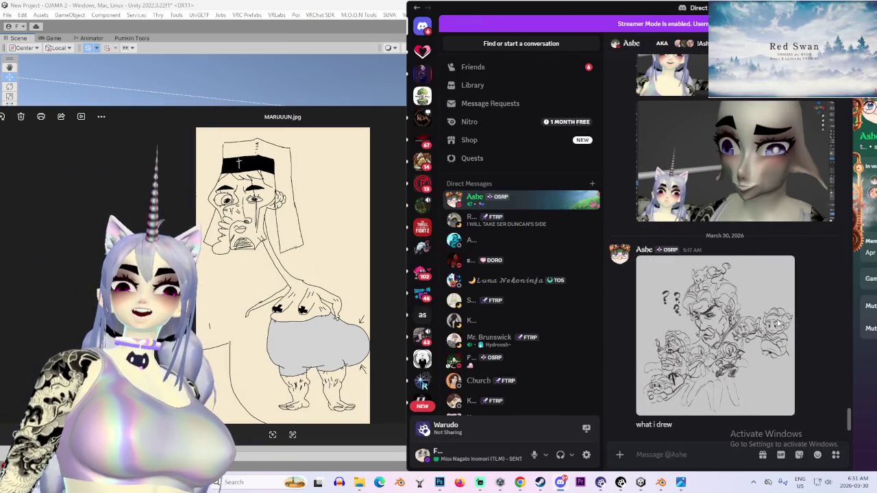
{"action": "left_click", "coordinate": [603, 336]}
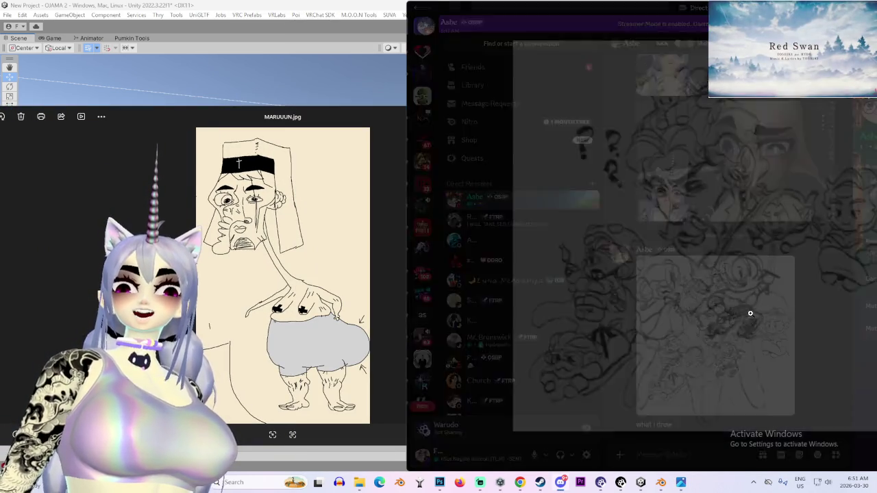
{"action": "left_click", "coordinate": [377, 115]}
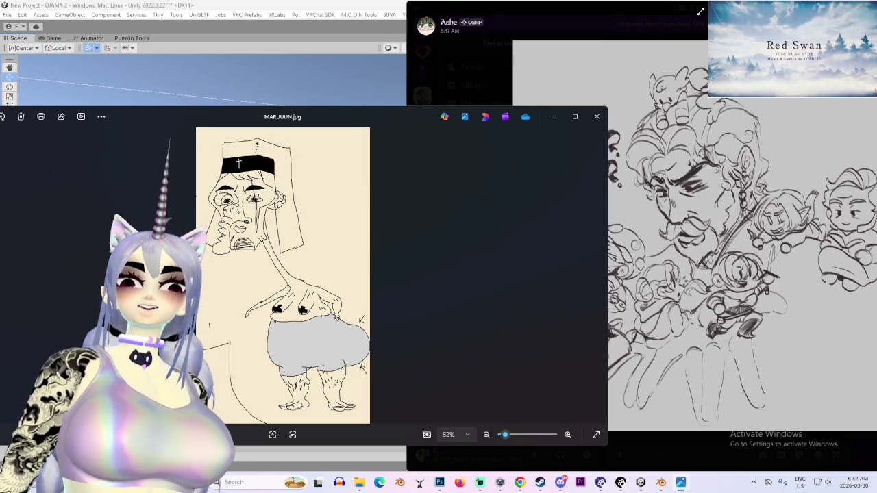
{"action": "left_click_drag", "start_coordinate": [609, 107], "coordinate": [695, 9]}
- Compare the Discord drawing with the photo, zooming into the drawing's face and back out
{"action": "left_click", "coordinate": [768, 197]}
{"action": "left_click", "coordinate": [768, 196]}
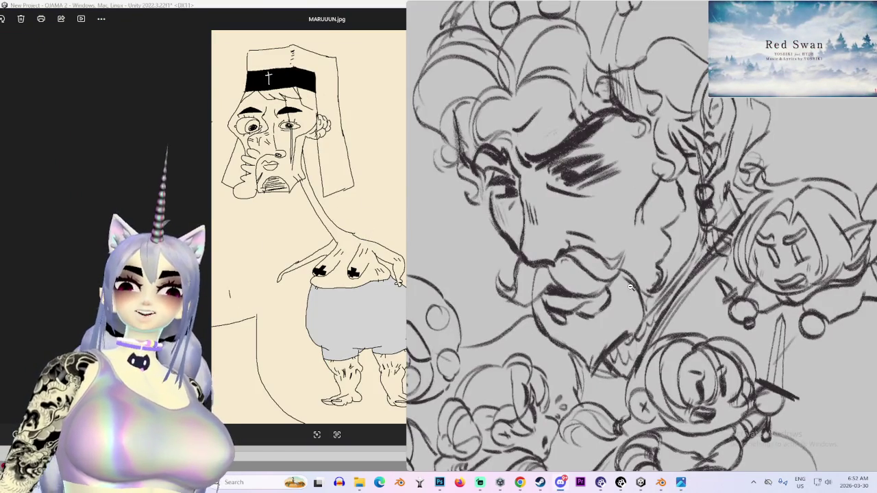
{"action": "left_click", "coordinate": [589, 219]}
{"action": "left_click", "coordinate": [279, 17]}
{"action": "left_click_drag", "start_coordinate": [279, 17], "coordinate": [238, 18]}
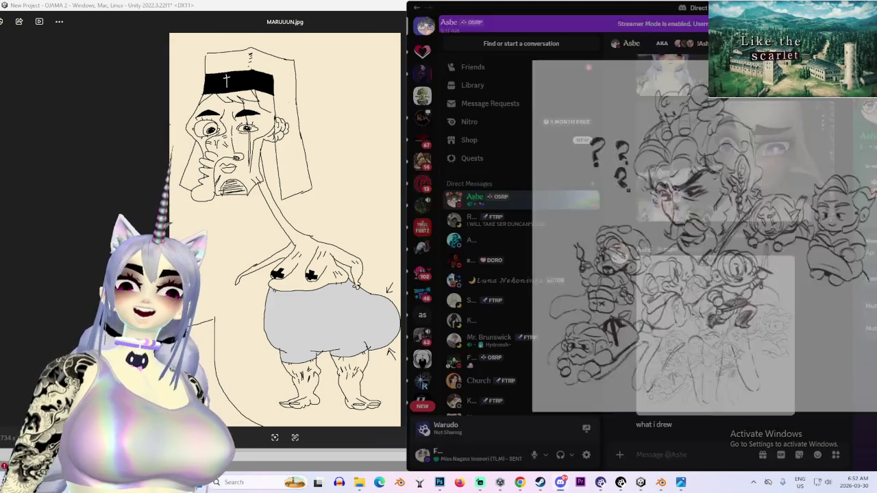
{"action": "left_click", "coordinate": [672, 206]}
{"action": "left_click", "coordinate": [732, 359]}
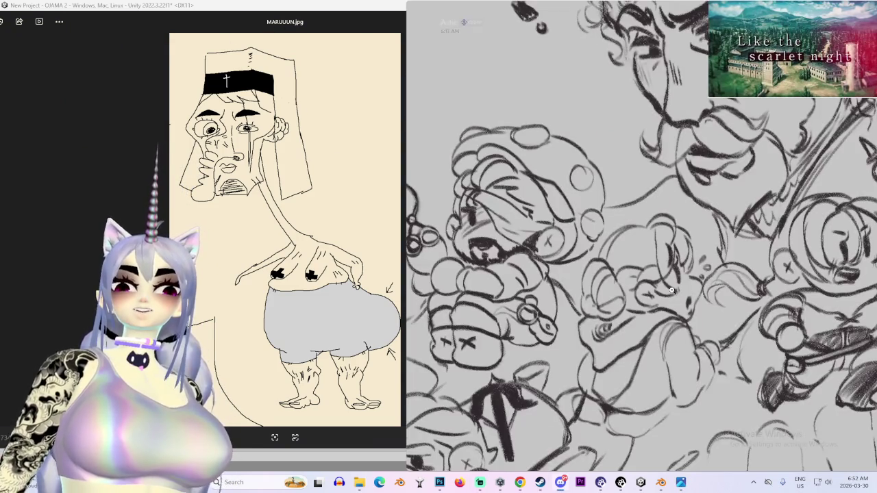
{"action": "left_click", "coordinate": [674, 292]}
{"action": "left_click", "coordinate": [670, 286]}
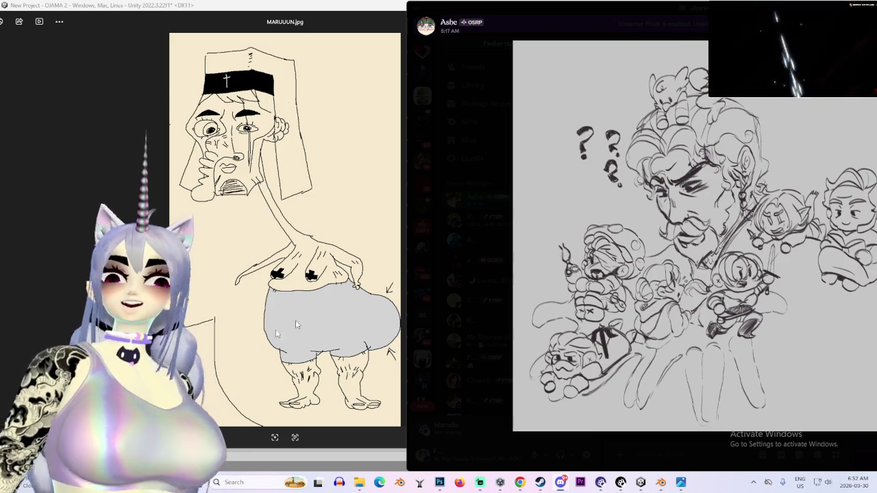
- Zoom on the drawing's question marks and faces, widen the viewer, then close MARUUUN.jpg
{"action": "left_click", "coordinate": [624, 224]}
{"action": "left_click", "coordinate": [623, 224], "text": "alt"}
{"action": "left_click_drag", "start_coordinate": [406, 15], "coordinate": [656, 15]}
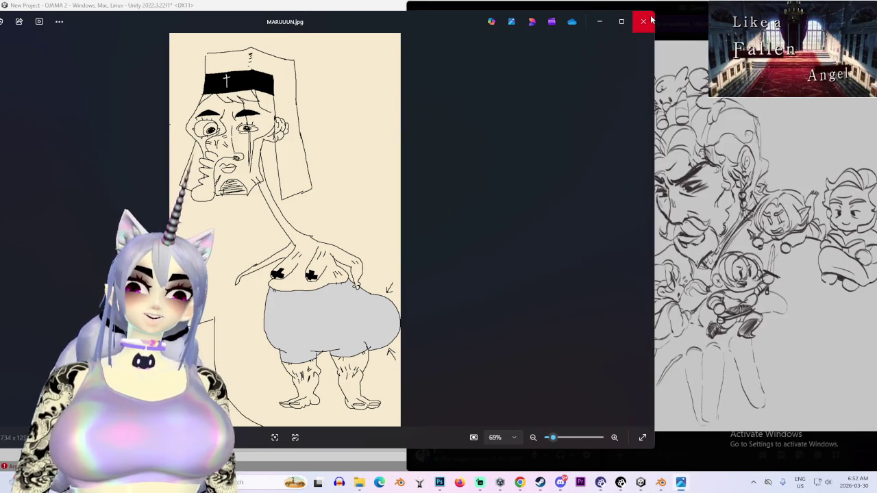
{"action": "left_click", "coordinate": [643, 21]}
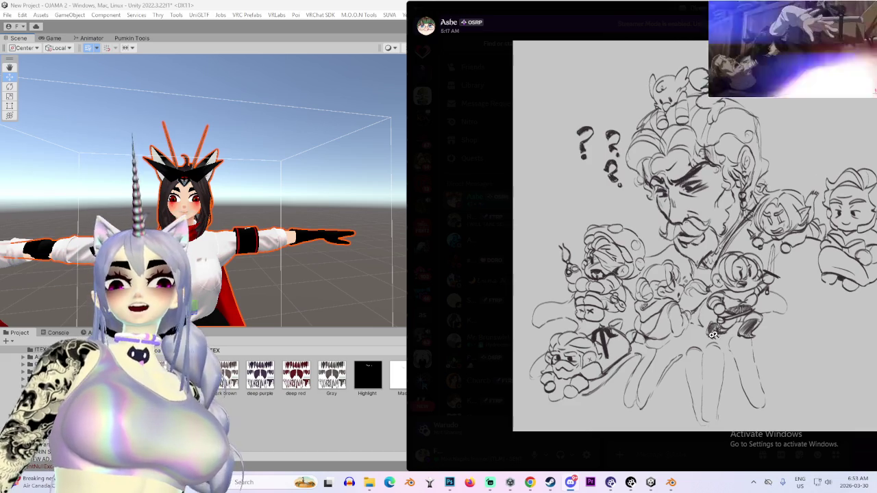
- Inspect the enlarged Discord drawing and the 3D render's face, then close both viewers
{"action": "mouse_move", "coordinate": [650, 486]}
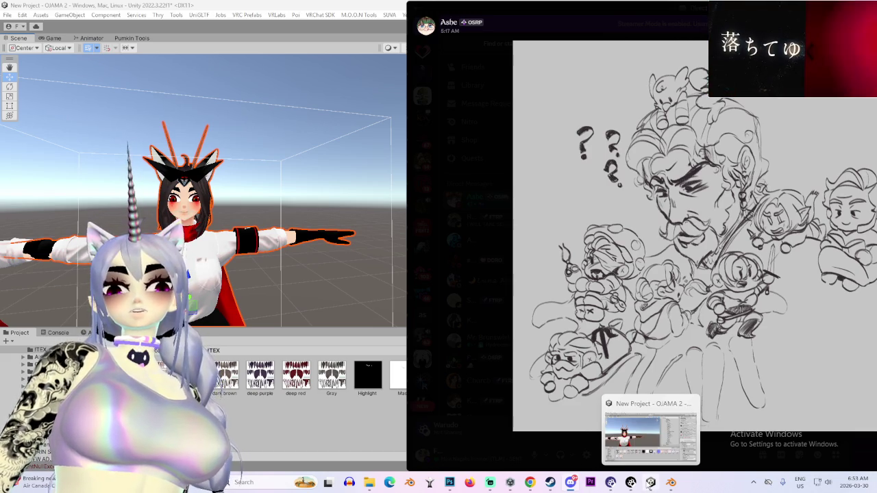
{"action": "left_click", "coordinate": [730, 359]}
{"action": "left_click", "coordinate": [730, 360]}
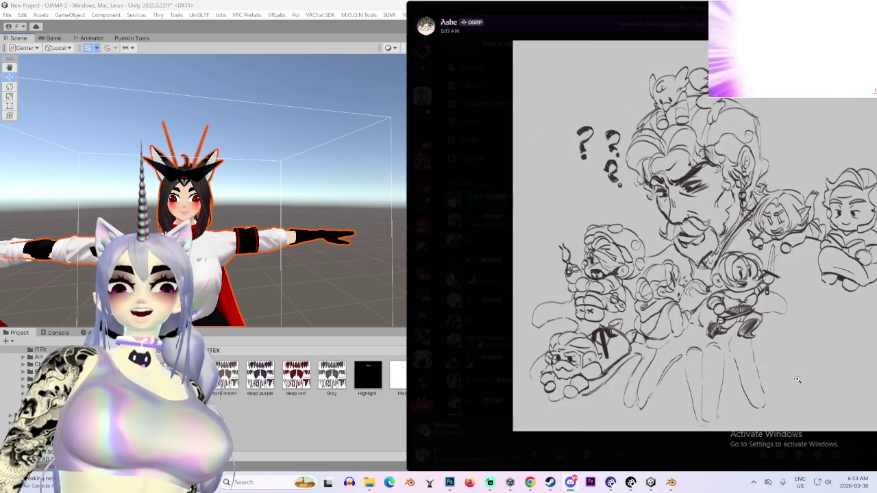
{"action": "left_click_drag", "start_coordinate": [870, 21], "coordinate": [689, 24]}
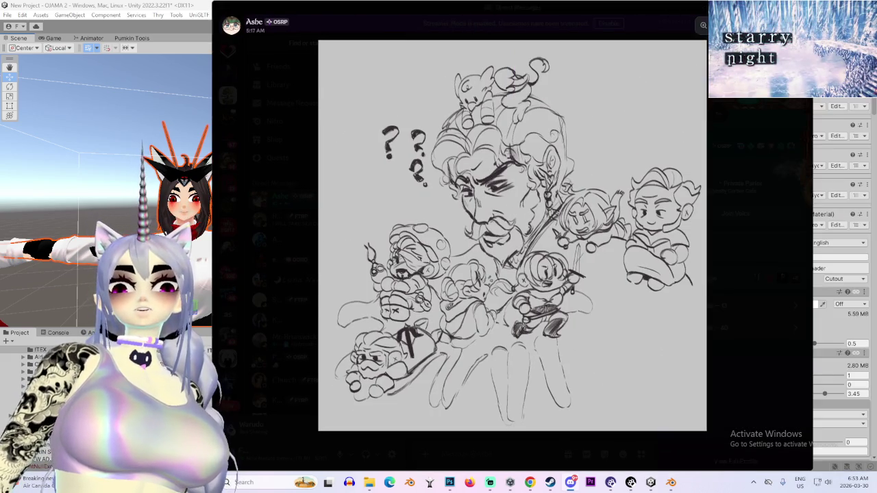
{"action": "key", "text": "Escape"}
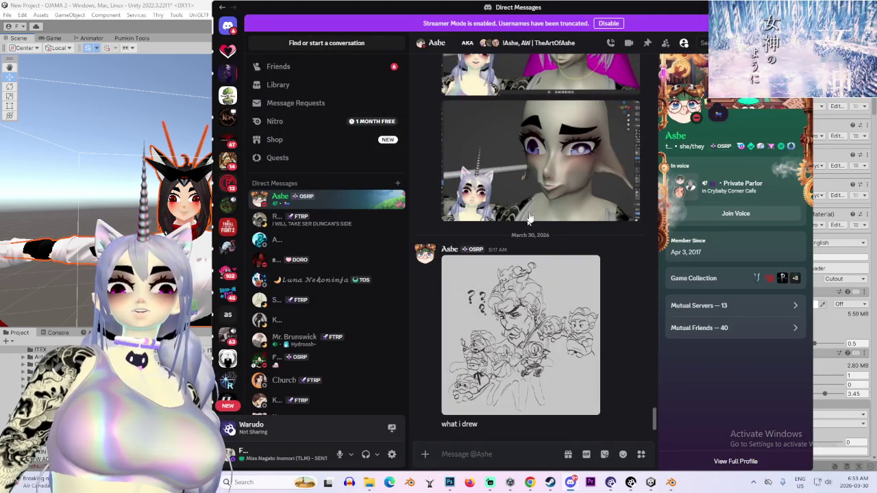
{"action": "left_click", "coordinate": [558, 205]}
{"action": "left_click", "coordinate": [554, 215]}
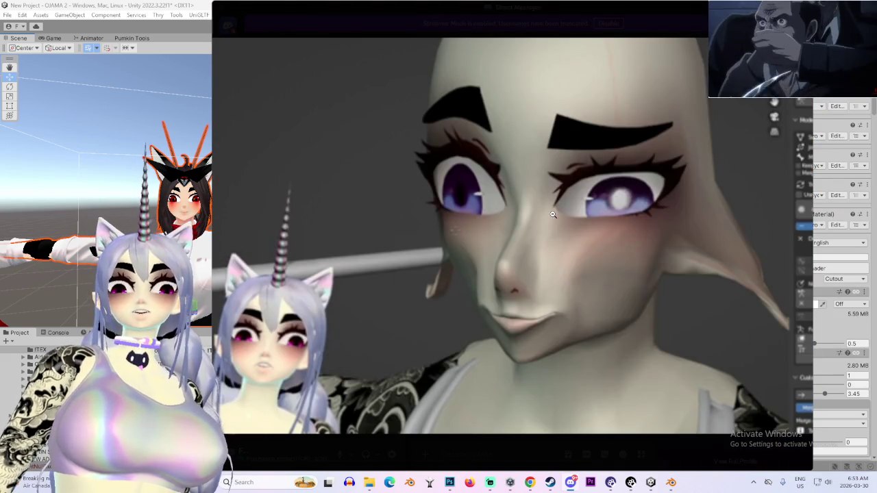
{"action": "left_click", "coordinate": [553, 215]}
{"action": "left_click", "coordinate": [364, 190]}
- Open the other friend's DM, enlarge the Eating Billy doll image and copy it
{"action": "left_click", "coordinate": [297, 223]}
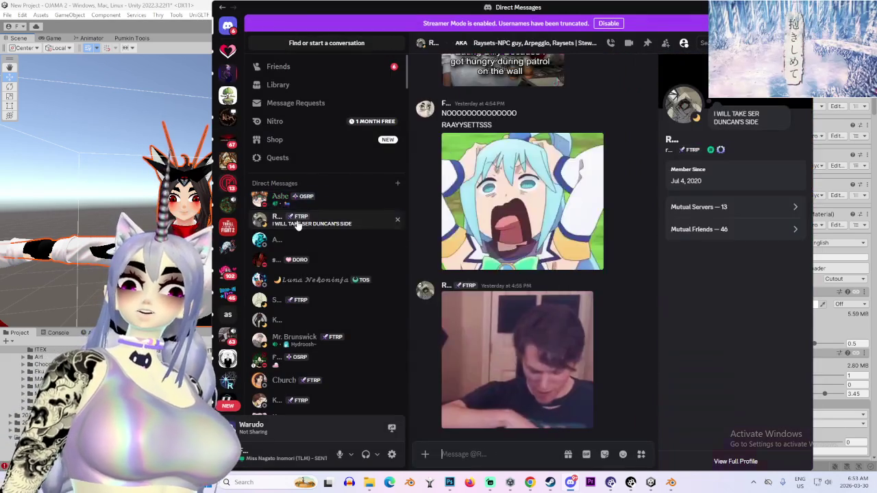
{"action": "scroll", "coordinate": [521, 308], "scroll_direction": "up", "scroll_amount": 5}
{"action": "left_click", "coordinate": [526, 357]}
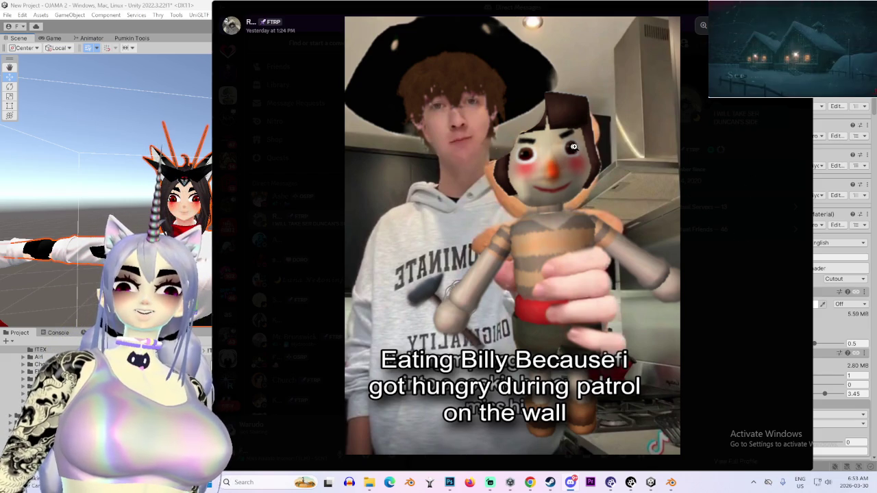
{"action": "right_click", "coordinate": [574, 155]}
{"action": "left_click", "coordinate": [603, 169]}
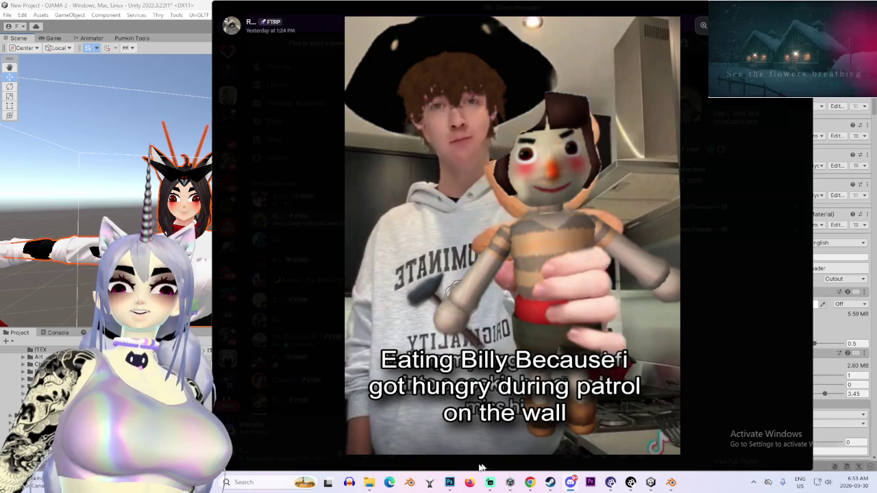
- Create a new blank document and paste the doll image, then undo the paste
{"action": "key", "text": "alt+Tab"}
{"action": "left_click", "coordinate": [65, 55]}
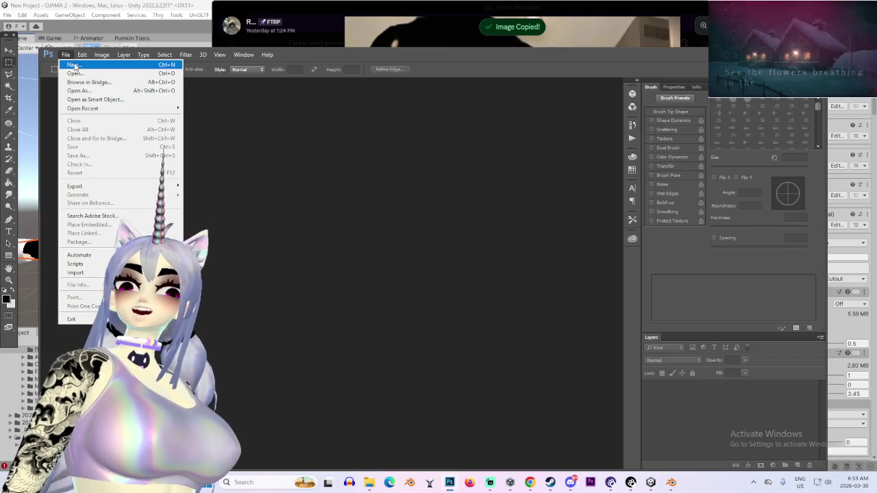
{"action": "left_click", "coordinate": [76, 64]}
{"action": "left_click", "coordinate": [546, 114]}
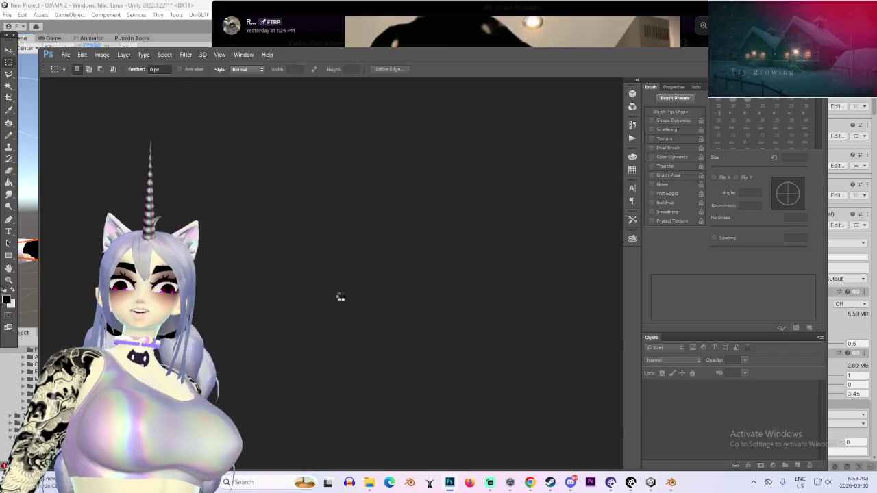
{"action": "key", "text": "ctrl+v"}
{"action": "key", "text": "ctrl+minus"}
{"action": "key", "text": "ctrl+minus"}
{"action": "key", "text": "ctrl+z"}
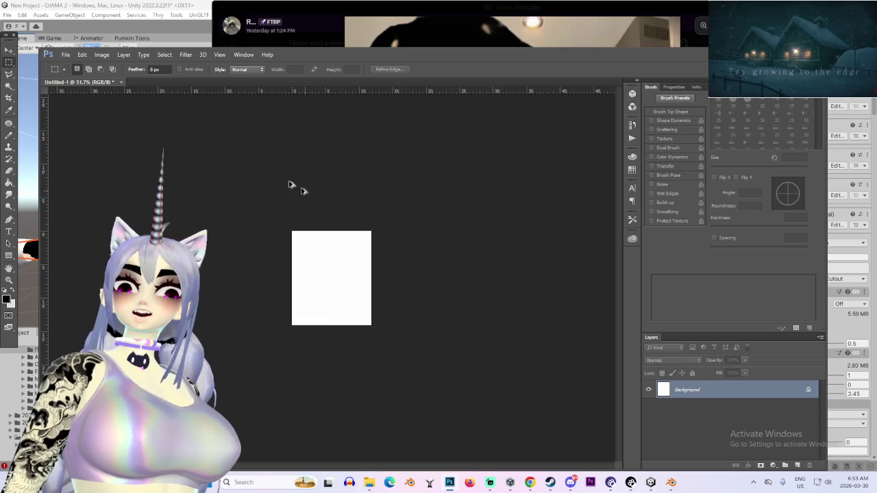
- Create a 1080×1412 Clipboard-preset document, paste the doll as Layer 1, and open Filter > Liquify
{"action": "left_click", "coordinate": [65, 55]}
{"action": "left_click", "coordinate": [103, 64]}
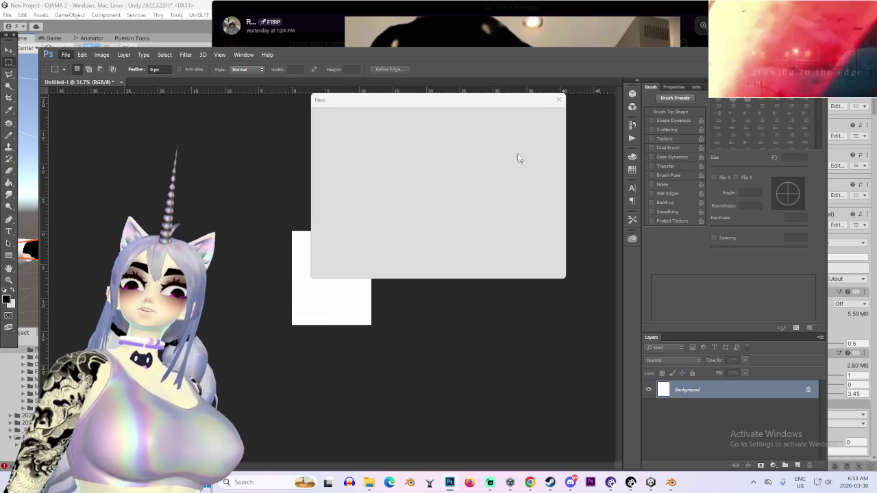
{"action": "left_click", "coordinate": [538, 118]}
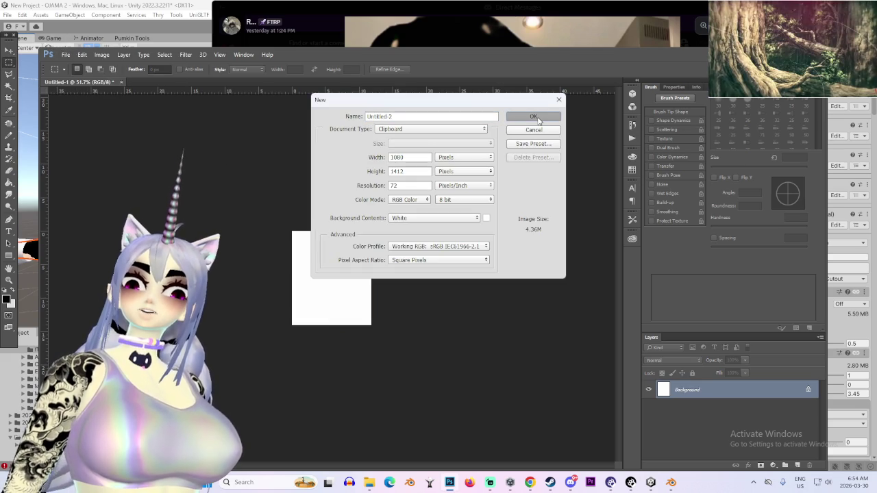
{"action": "key", "text": "ctrl+v"}
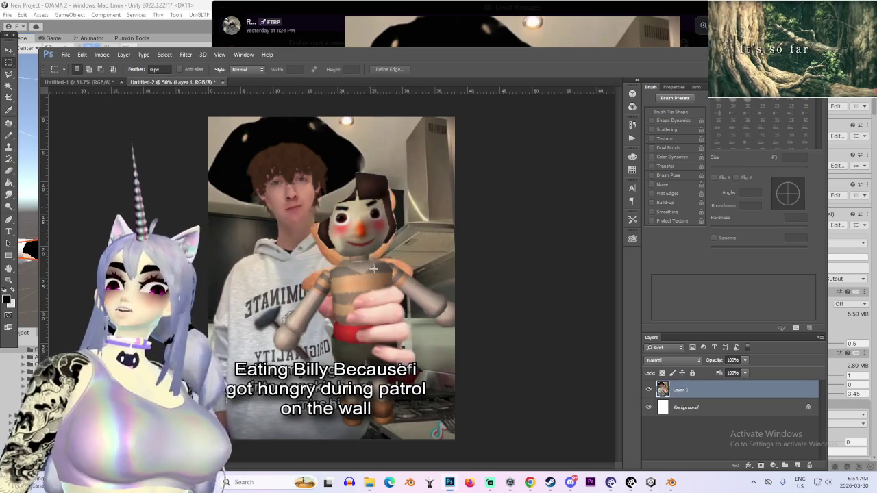
{"action": "left_click", "coordinate": [185, 55]}
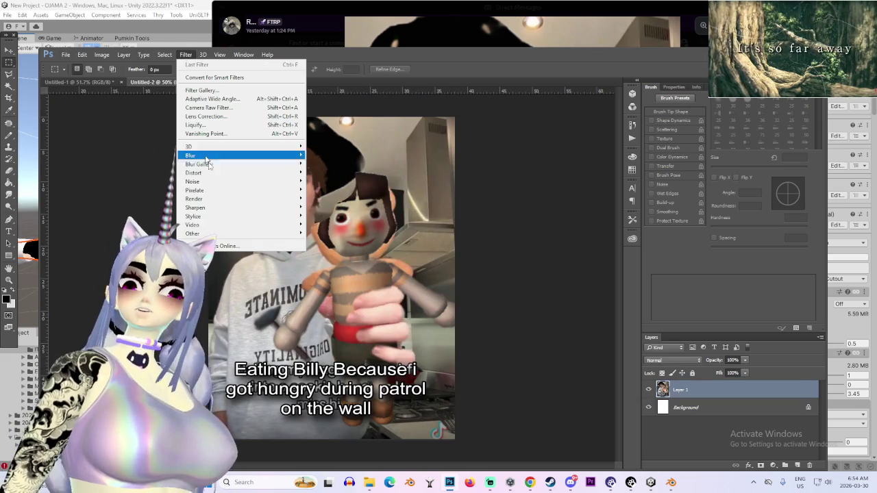
{"action": "left_click", "coordinate": [195, 124]}
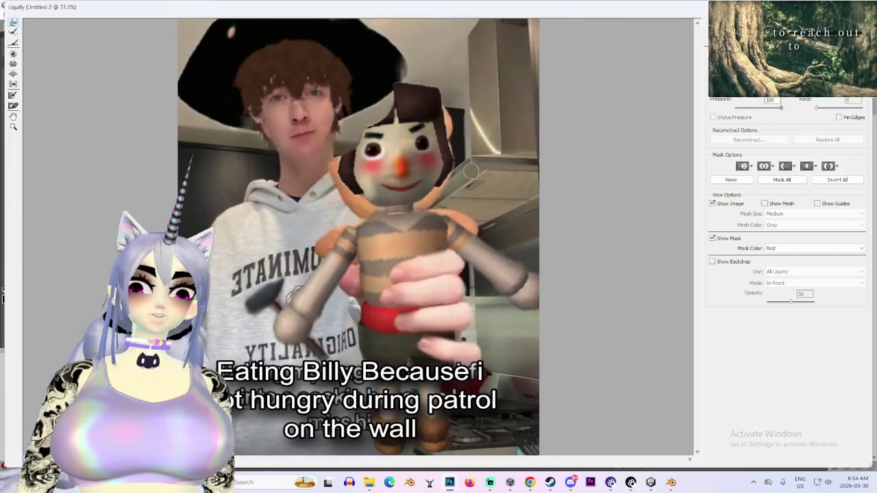
- Forward Warp the doll's smile into a frown in Liquify, checking at several zoom levels, and apply it
{"action": "key", "text": "ctrl+plus"}
{"action": "key", "text": "ctrl+plus"}
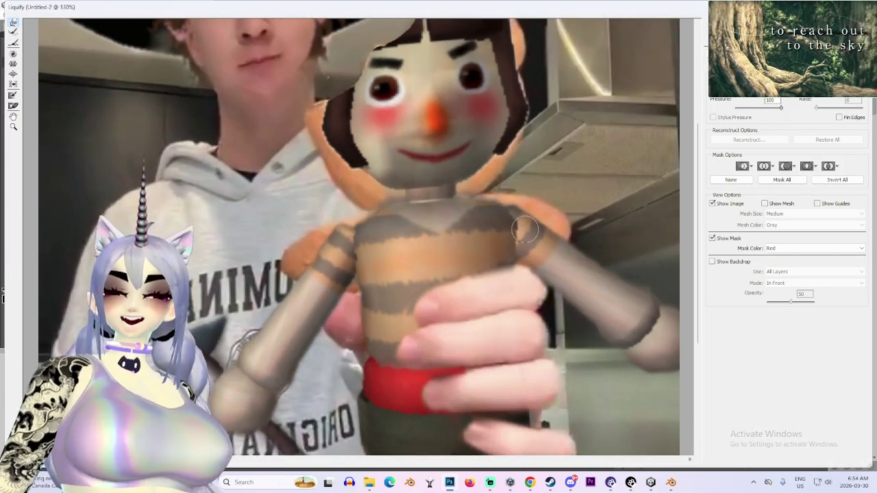
{"action": "key", "text": "ctrl+minus"}
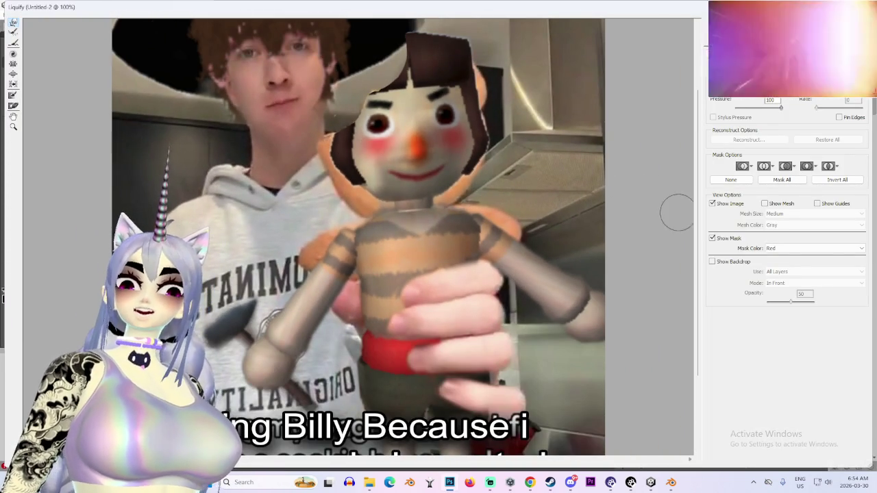
{"action": "scroll", "coordinate": [696, 218], "scroll_direction": "up", "scroll_amount": 1}
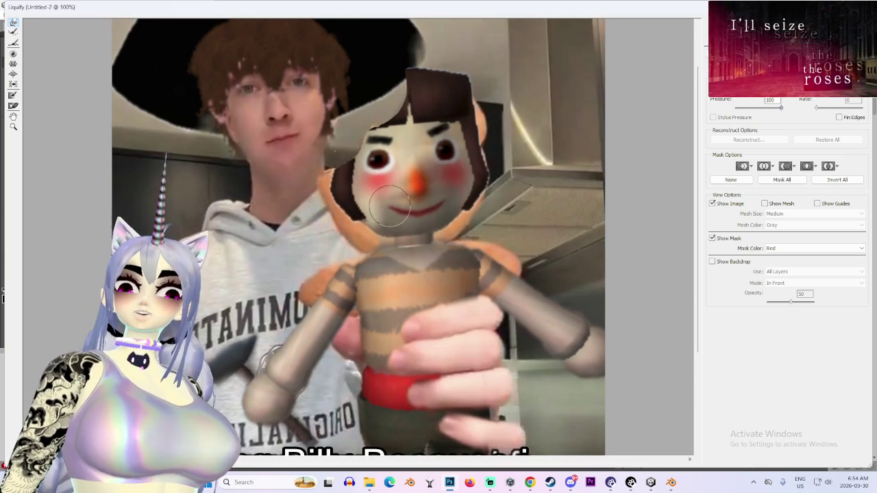
{"action": "left_click_drag", "start_coordinate": [390, 219], "coordinate": [423, 203]}
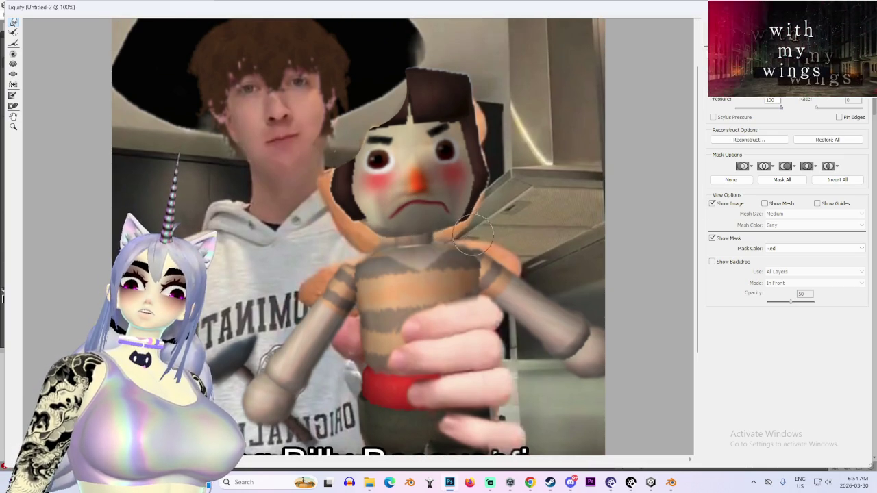
{"action": "scroll", "coordinate": [469, 229], "scroll_direction": "down", "scroll_amount": 1}
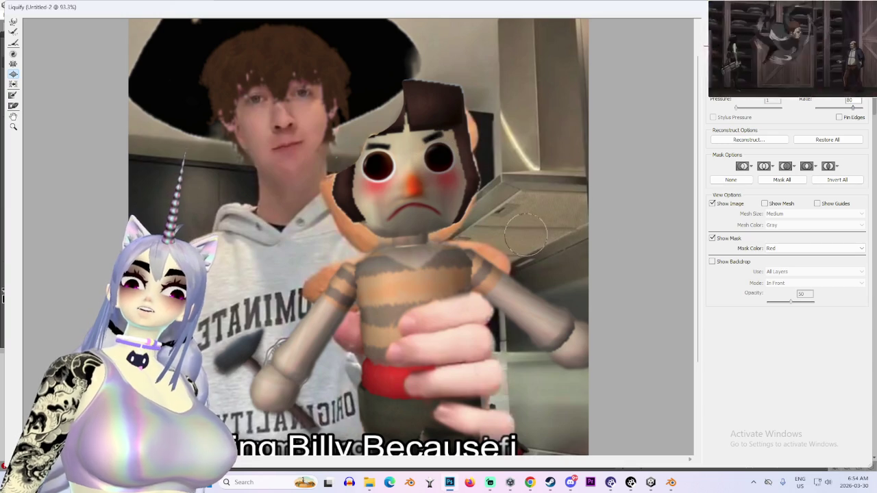
{"action": "scroll", "coordinate": [520, 234], "scroll_direction": "down", "scroll_amount": 1}
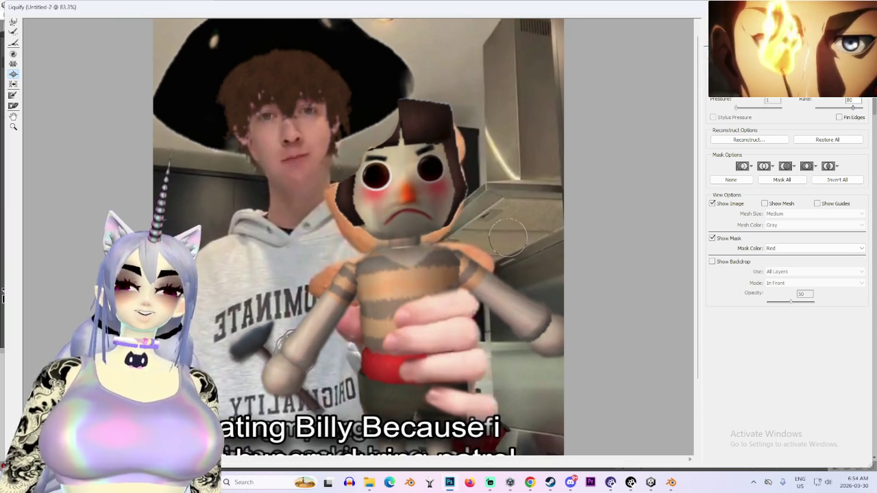
{"action": "scroll", "coordinate": [182, 135], "scroll_direction": "up", "scroll_amount": 1}
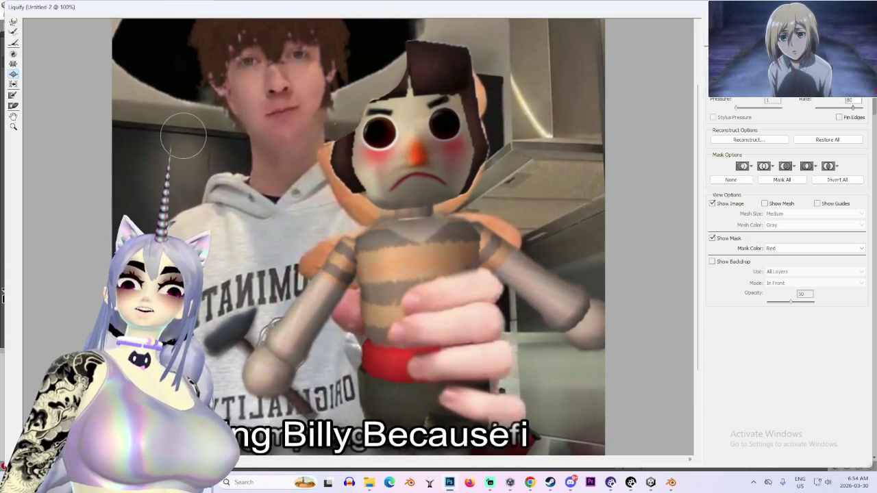
{"action": "scroll", "coordinate": [456, 116], "scroll_direction": "up", "scroll_amount": 1}
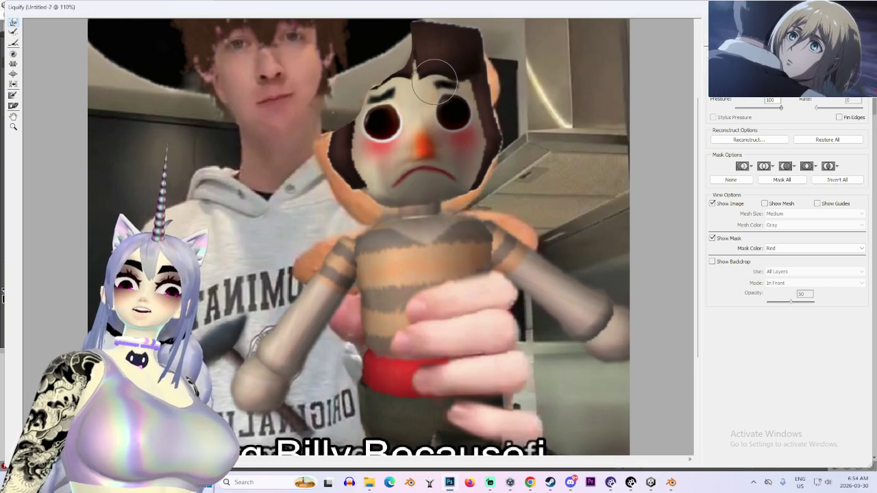
{"action": "scroll", "coordinate": [434, 81], "scroll_direction": "down", "scroll_amount": 4}
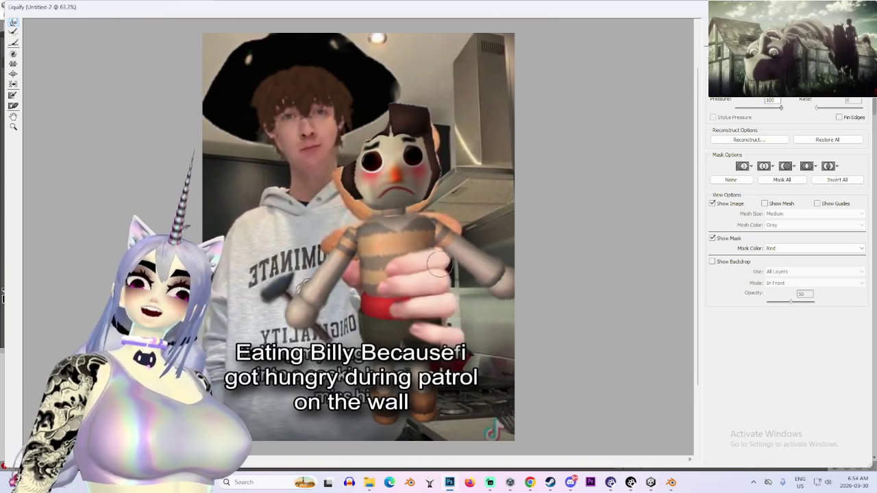
{"action": "scroll", "coordinate": [572, 133], "scroll_direction": "down", "scroll_amount": 1}
{"action": "key", "text": "Return"}
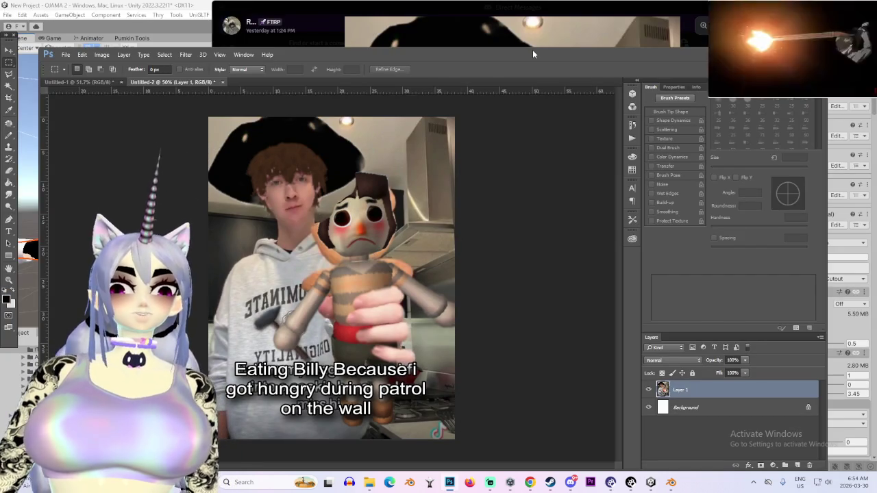
- Zoom in and out to inspect the warped doll on the canvas
{"action": "scroll", "coordinate": [269, 210], "scroll_direction": "up", "scroll_amount": 3}
{"action": "scroll", "coordinate": [316, 159], "scroll_direction": "up", "scroll_amount": 4}
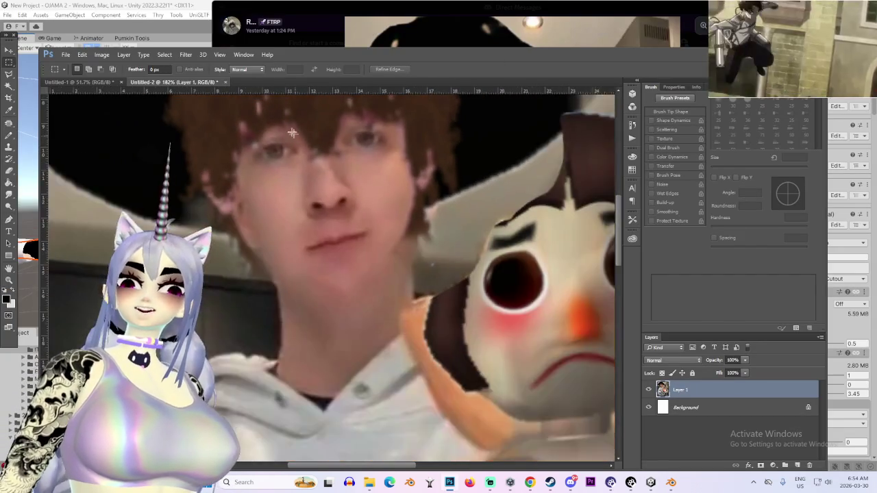
{"action": "scroll", "coordinate": [318, 159], "scroll_direction": "down", "scroll_amount": 3}
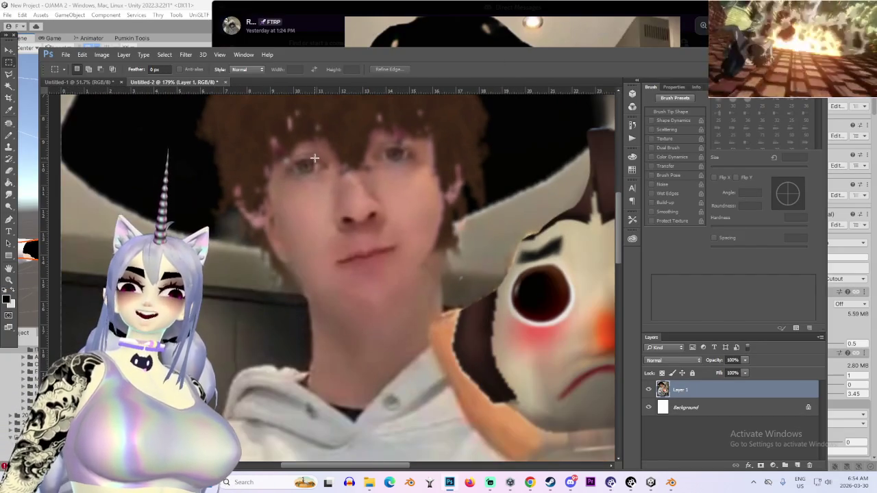
{"action": "scroll", "coordinate": [317, 157], "scroll_direction": "down", "scroll_amount": 1}
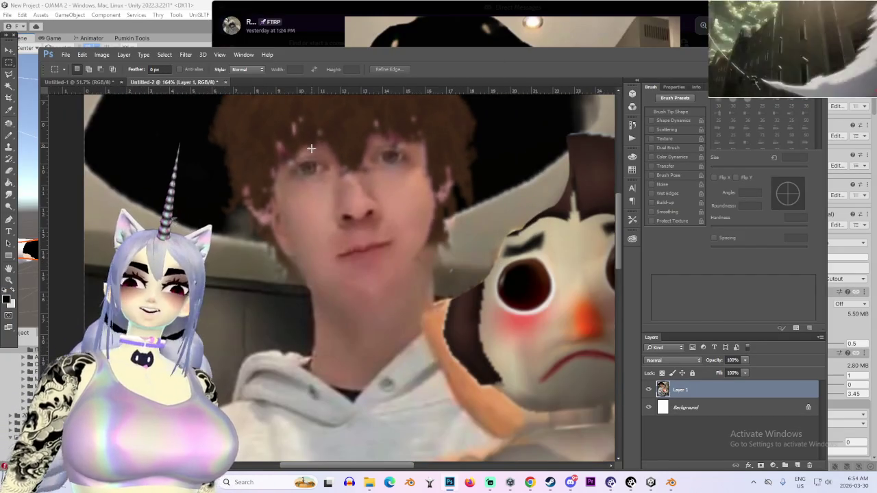
{"action": "scroll", "coordinate": [311, 147], "scroll_direction": "down", "scroll_amount": 5}
{"action": "scroll", "coordinate": [310, 153], "scroll_direction": "down", "scroll_amount": 2}
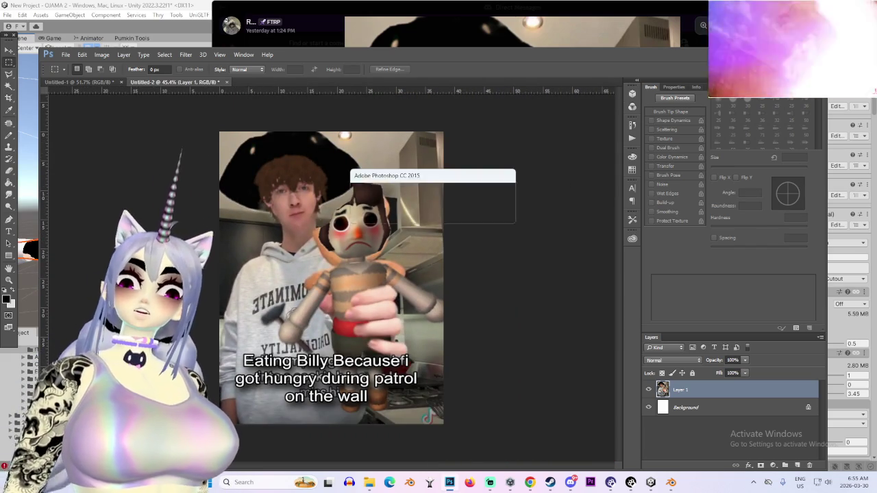
- Close Untitled-2 without saving and leave Photoshop for Discord's doll video
{"action": "key", "text": "ctrl+w"}
{"action": "left_click", "coordinate": [441, 214]}
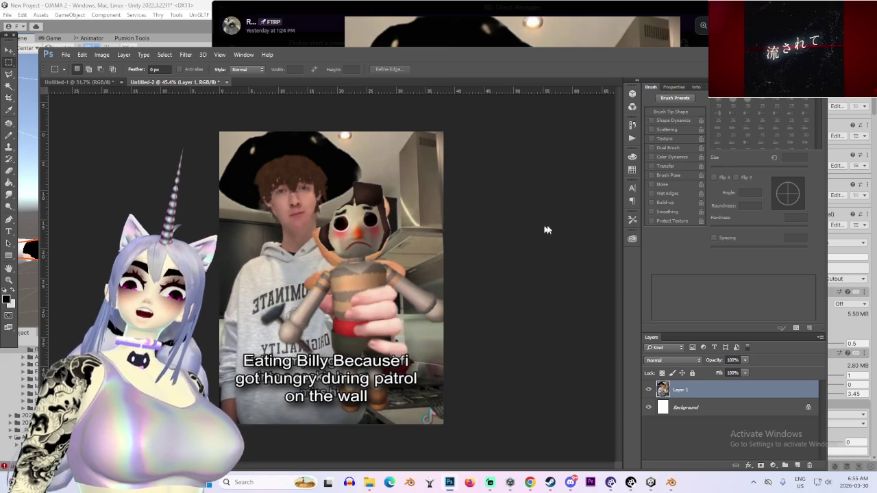
{"action": "key", "text": "ctrl+w"}
{"action": "left_click", "coordinate": [437, 215]}
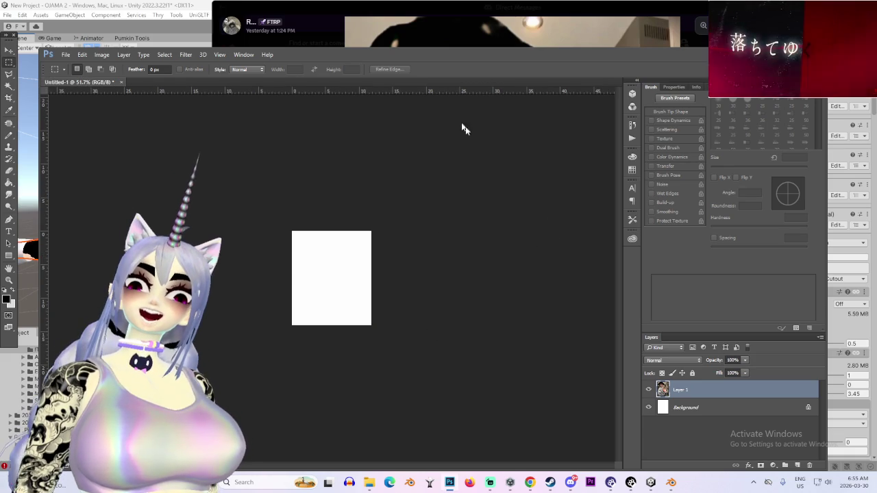
{"action": "key", "text": "ctrl+q"}
{"action": "left_click", "coordinate": [575, 137]}
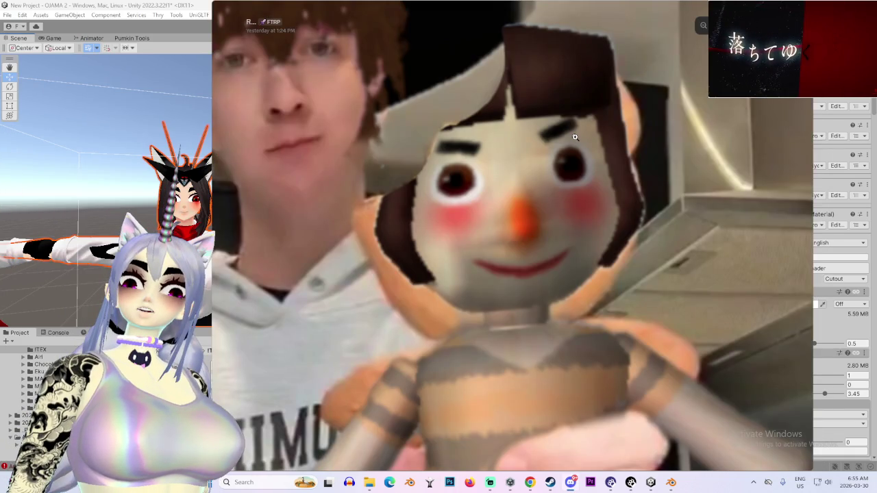
- Exit the video viewer, scroll up the DM, and view the chicken image enlarged before closing it
{"action": "left_click", "coordinate": [575, 137]}
{"action": "left_click", "coordinate": [767, 139]}
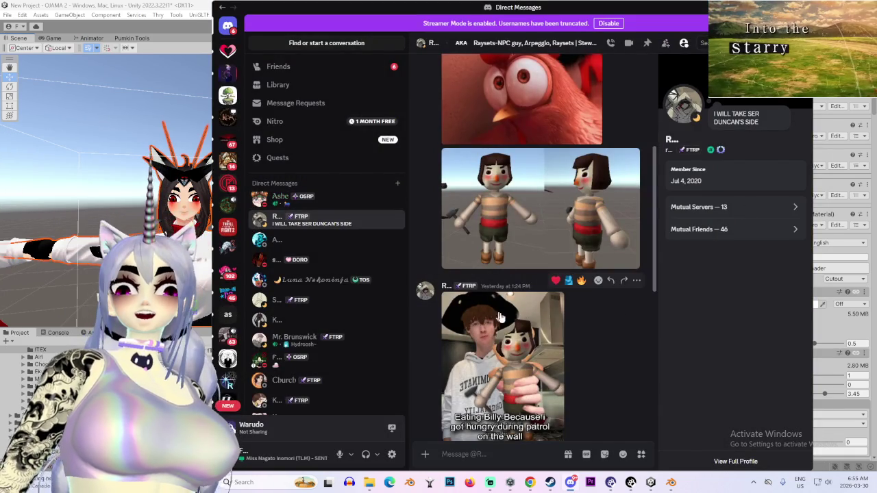
{"action": "scroll", "coordinate": [577, 132], "scroll_direction": "up", "scroll_amount": 3}
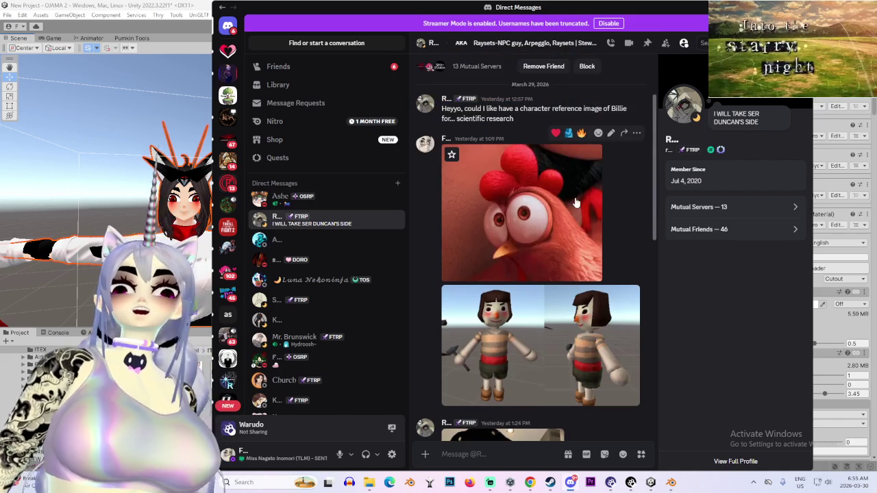
{"action": "left_click", "coordinate": [526, 233]}
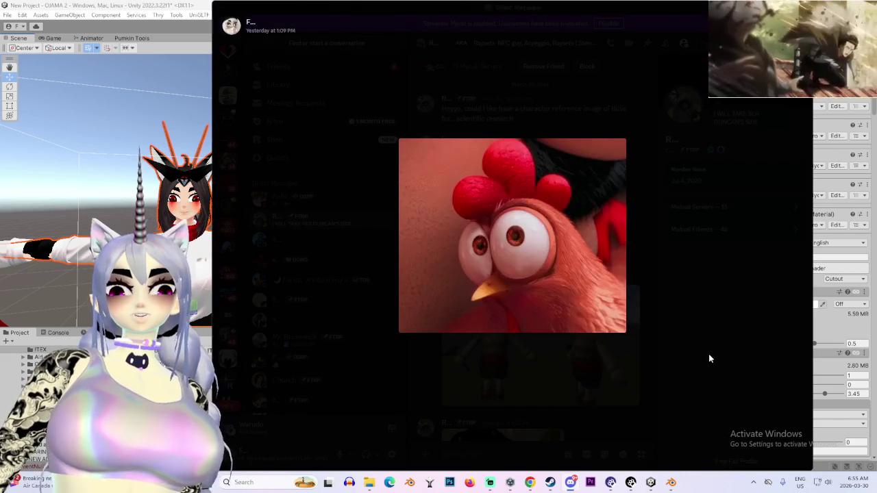
{"action": "left_click", "coordinate": [709, 357]}
{"action": "left_click", "coordinate": [539, 248]}
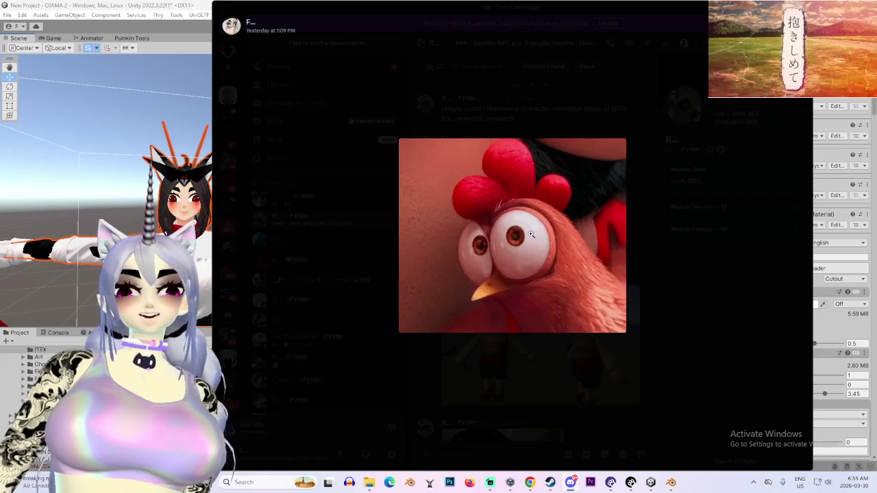
{"action": "left_click", "coordinate": [747, 352]}
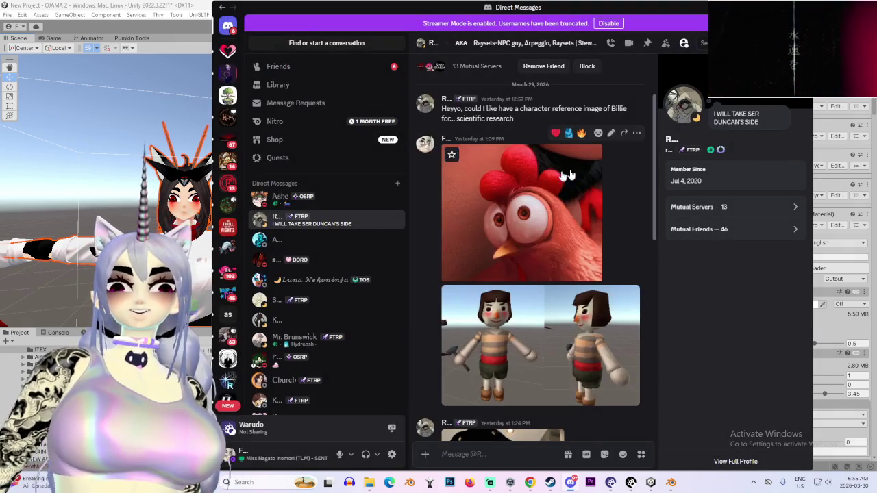
- Back in Unity, frame and orbit around the avatars and select NAGATO DECON 6
{"action": "key", "text": "alt+Tab"}
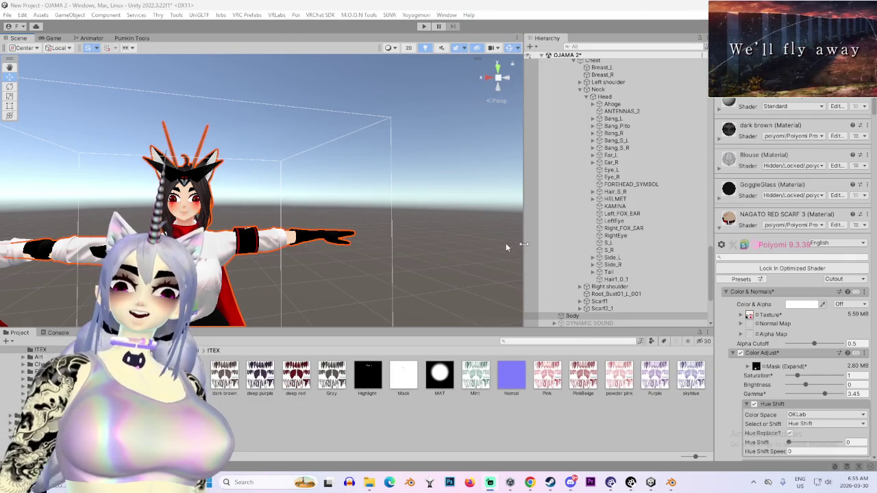
{"action": "key", "text": "f"}
{"action": "left_click_drag", "start_coordinate": [364, 265], "coordinate": [357, 273]}
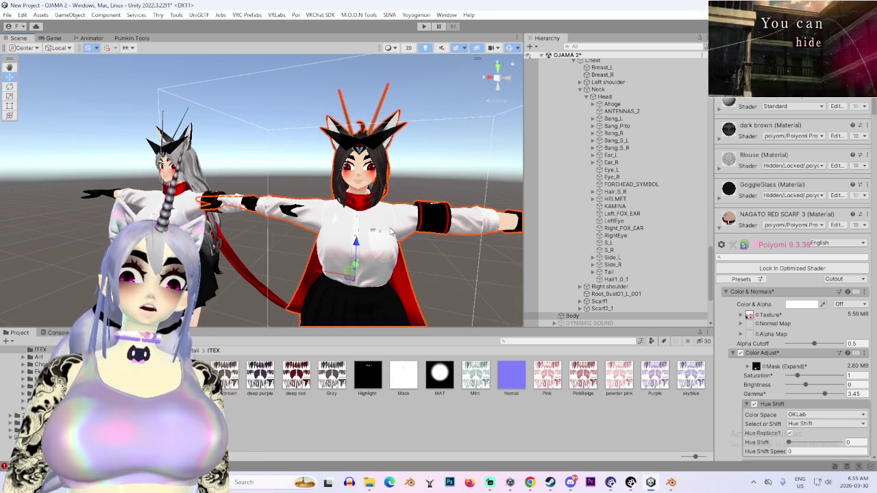
{"action": "scroll", "coordinate": [404, 230], "scroll_direction": "up", "scroll_amount": 5}
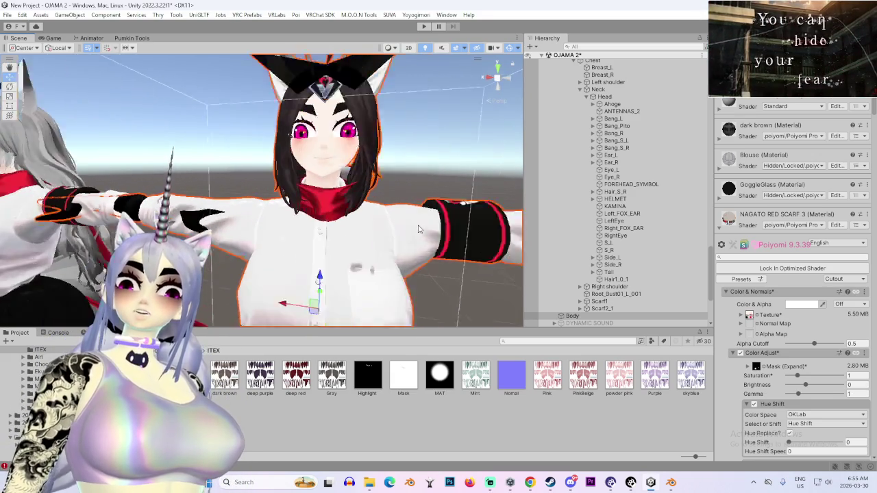
{"action": "scroll", "coordinate": [421, 223], "scroll_direction": "down", "scroll_amount": 4}
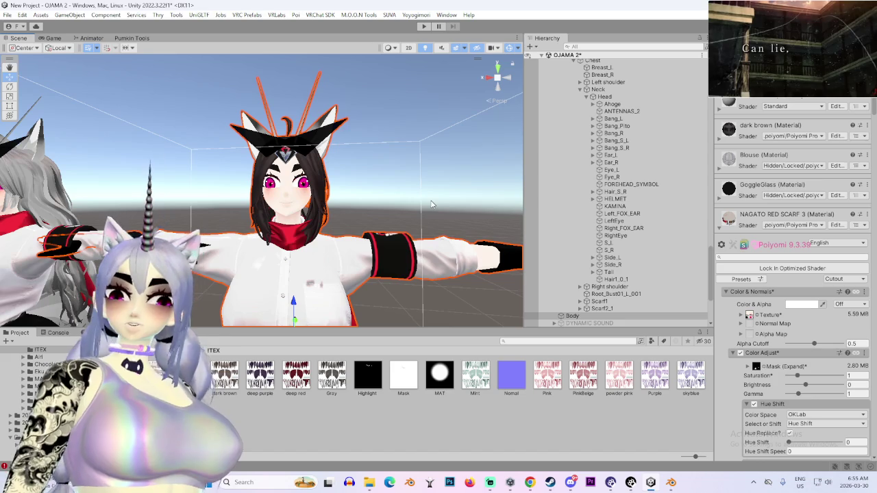
{"action": "scroll", "coordinate": [368, 227], "scroll_direction": "down", "scroll_amount": 3}
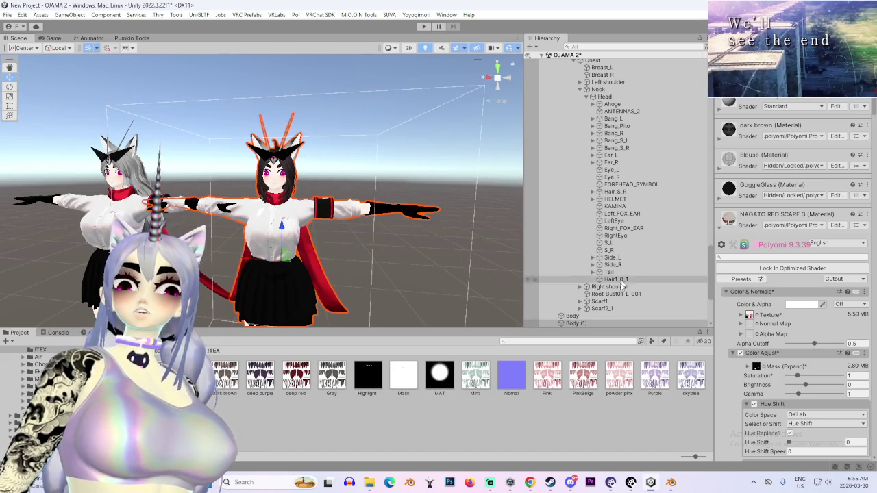
{"action": "scroll", "coordinate": [599, 292], "scroll_direction": "up", "scroll_amount": 5}
{"action": "scroll", "coordinate": [598, 292], "scroll_direction": "up", "scroll_amount": 4}
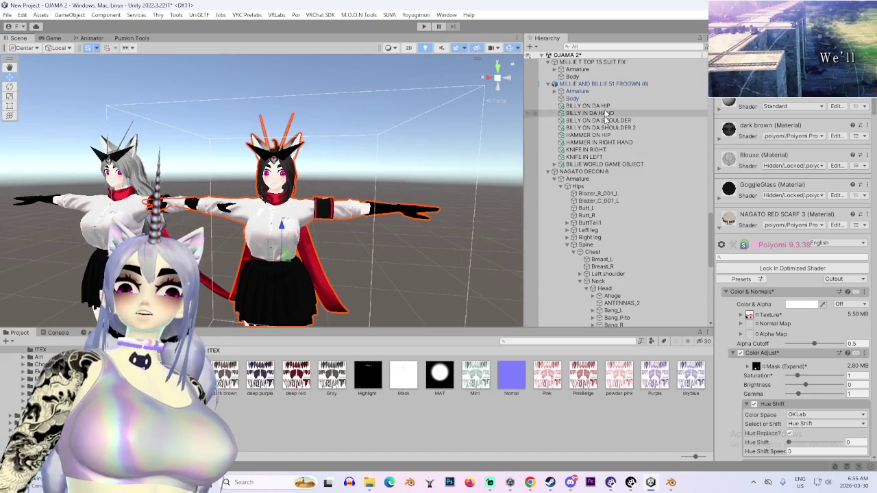
{"action": "left_click", "coordinate": [590, 171]}
{"action": "scroll", "coordinate": [607, 206], "scroll_direction": "down", "scroll_amount": 5}
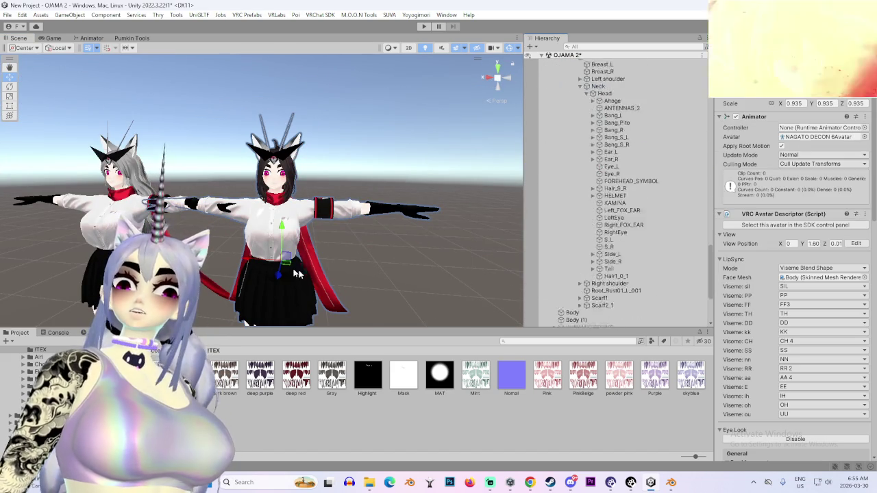
{"action": "left_click_drag", "start_coordinate": [329, 247], "coordinate": [418, 260]}
- Select NAGATO DECON 6 (1) and its Body meshes in the Hierarchy, then the smaller-antenna avatar
{"action": "left_click", "coordinate": [589, 323]}
{"action": "scroll", "coordinate": [598, 274], "scroll_direction": "down", "scroll_amount": 6}
{"action": "left_click", "coordinate": [593, 209]}
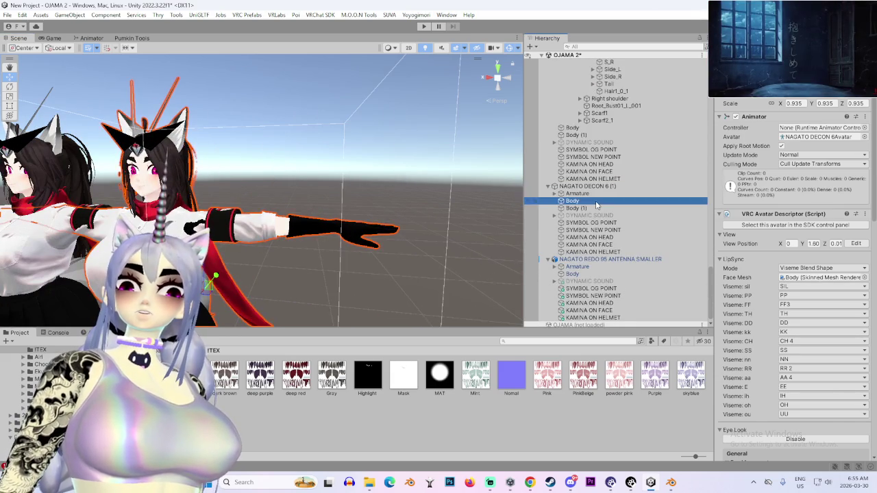
{"action": "left_click", "coordinate": [582, 185]}
{"action": "scroll", "coordinate": [606, 260], "scroll_direction": "up", "scroll_amount": 10}
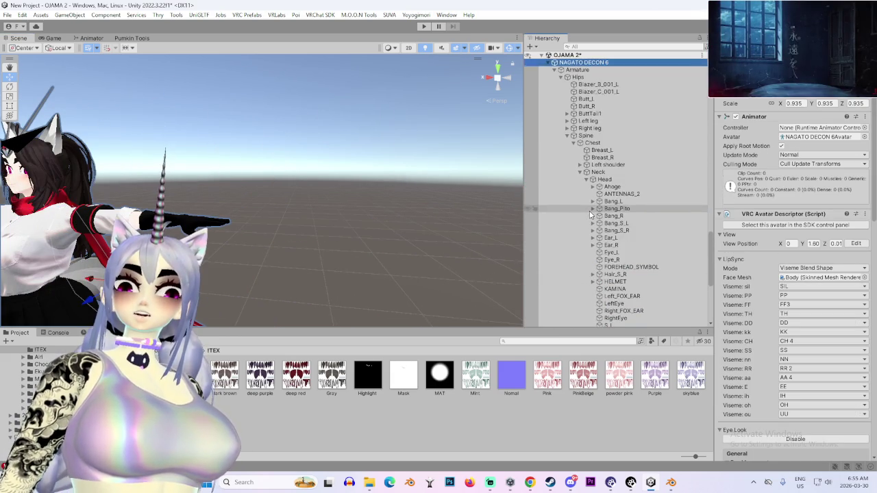
{"action": "scroll", "coordinate": [608, 273], "scroll_direction": "down", "scroll_amount": 3}
{"action": "left_click", "coordinate": [609, 274]}
{"action": "scroll", "coordinate": [608, 273], "scroll_direction": "up", "scroll_amount": 3}
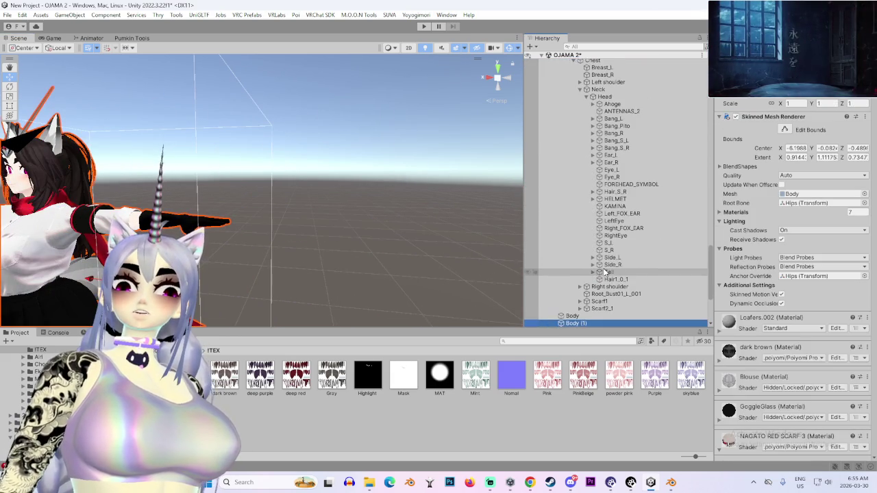
{"action": "scroll", "coordinate": [605, 271], "scroll_direction": "down", "scroll_amount": 3}
{"action": "scroll", "coordinate": [605, 274], "scroll_direction": "up", "scroll_amount": 2}
{"action": "scroll", "coordinate": [604, 278], "scroll_direction": "down", "scroll_amount": 2}
{"action": "left_click", "coordinate": [605, 285]}
{"action": "scroll", "coordinate": [605, 287], "scroll_direction": "down", "scroll_amount": 3}
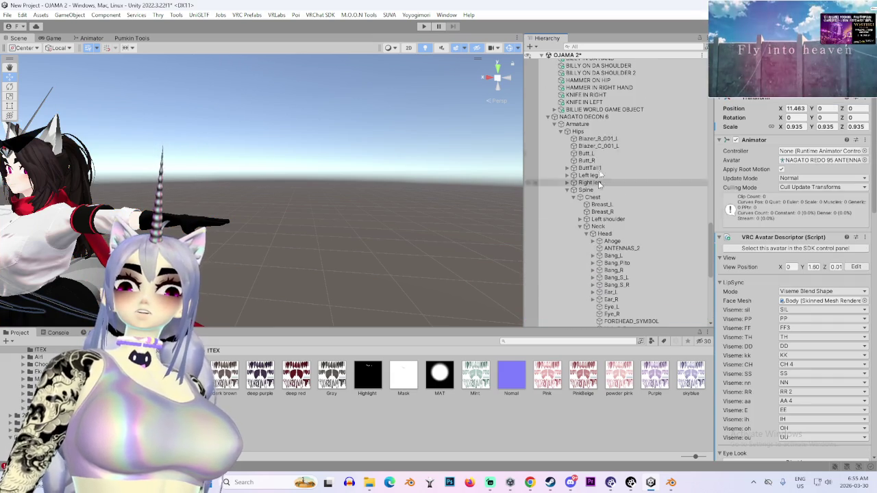
{"action": "scroll", "coordinate": [604, 275], "scroll_direction": "up", "scroll_amount": 5}
- Frame and orbit the avatars, switch to Left view, and expand the dark brown material's shader settings
{"action": "key", "text": "f"}
{"action": "mouse_move", "coordinate": [300, 233]}
{"action": "left_mouse_down"}
{"action": "mouse_move", "coordinate": [343, 233]}
{"action": "mouse_move", "coordinate": [253, 214]}
{"action": "left_mouse_up"}
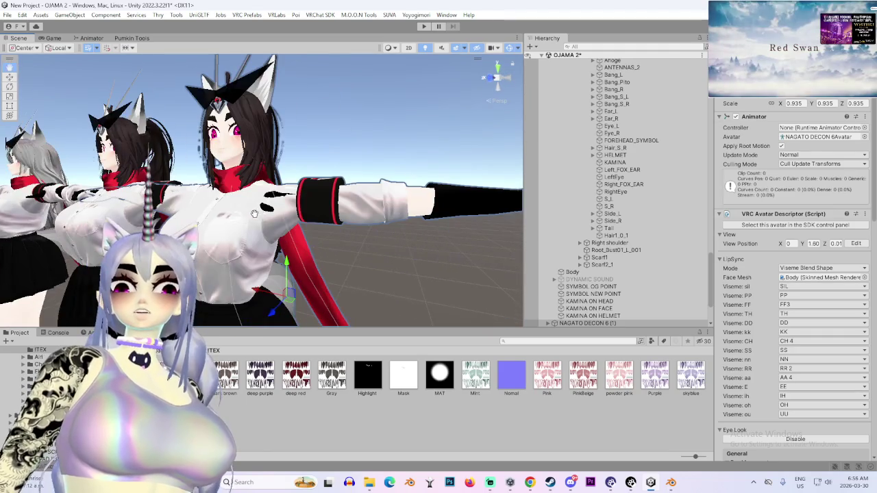
{"action": "mouse_move", "coordinate": [334, 214]}
{"action": "left_mouse_down"}
{"action": "mouse_move", "coordinate": [274, 231]}
{"action": "mouse_move", "coordinate": [337, 223]}
{"action": "mouse_move", "coordinate": [249, 258]}
{"action": "mouse_move", "coordinate": [322, 260]}
{"action": "left_mouse_up"}
{"action": "left_click", "coordinate": [336, 223]}
{"action": "left_click", "coordinate": [509, 79]}
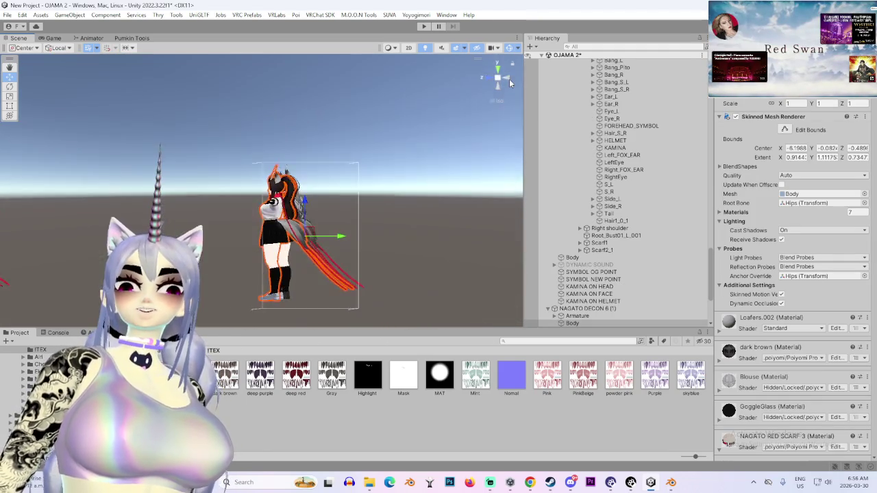
{"action": "left_click", "coordinate": [489, 76]}
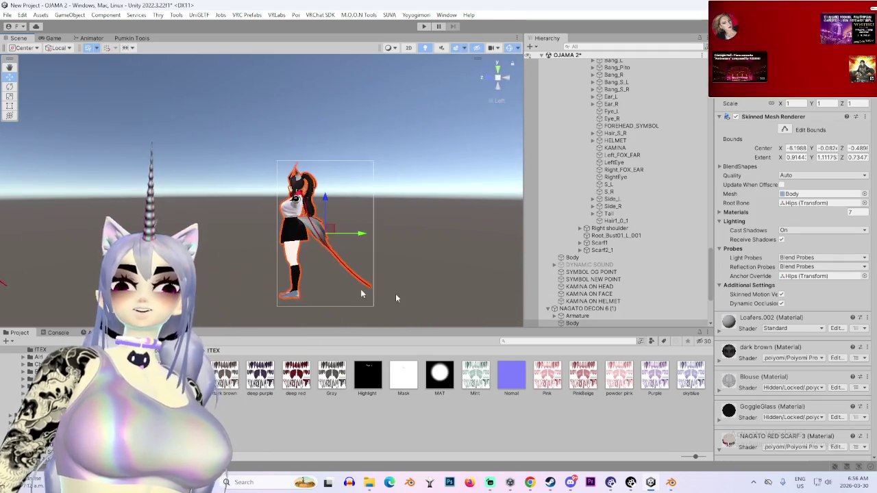
{"action": "left_click", "coordinate": [719, 363]}
{"action": "left_click", "coordinate": [226, 376]}
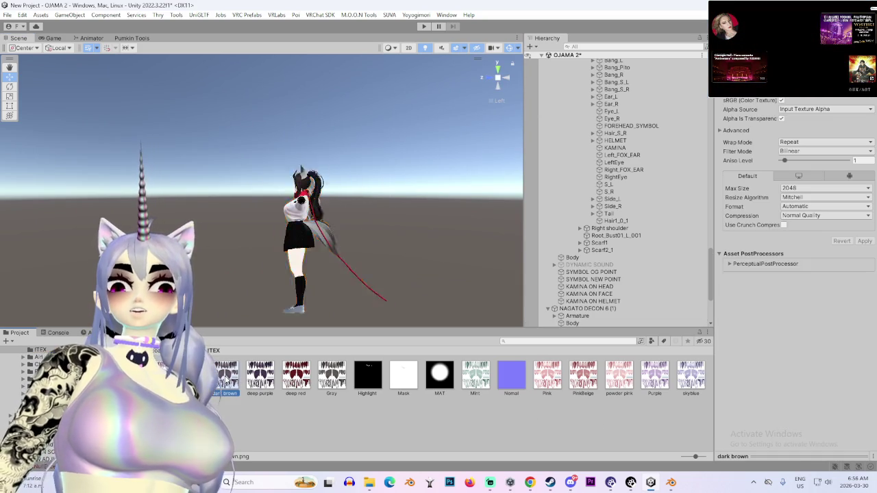
- Reveal the dark brown texture via Show in Explorer and drag it into Photoshop
{"action": "right_click", "coordinate": [226, 377]}
{"action": "left_click", "coordinate": [269, 63]}
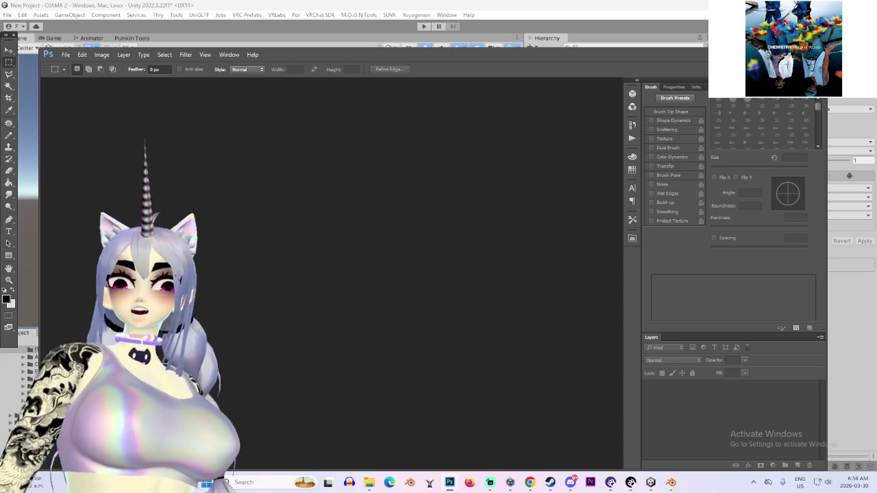
{"action": "left_click", "coordinate": [649, 483]}
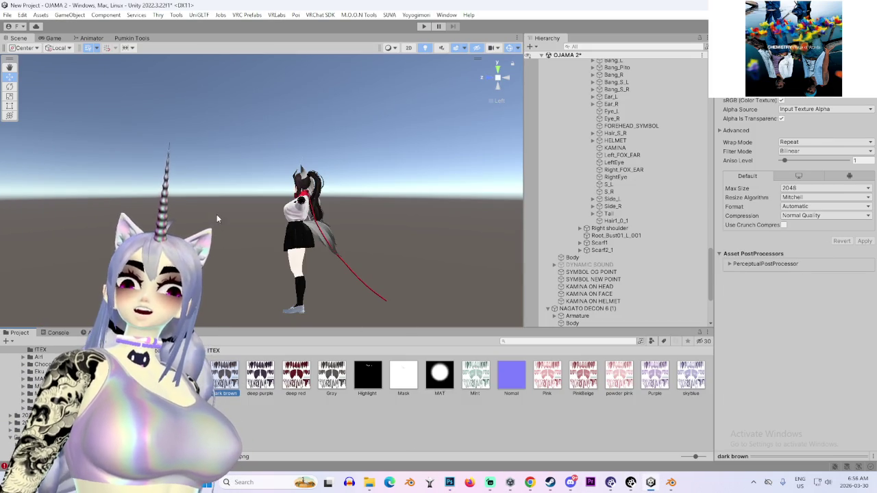
{"action": "right_click", "coordinate": [220, 374]}
{"action": "left_click", "coordinate": [298, 59]}
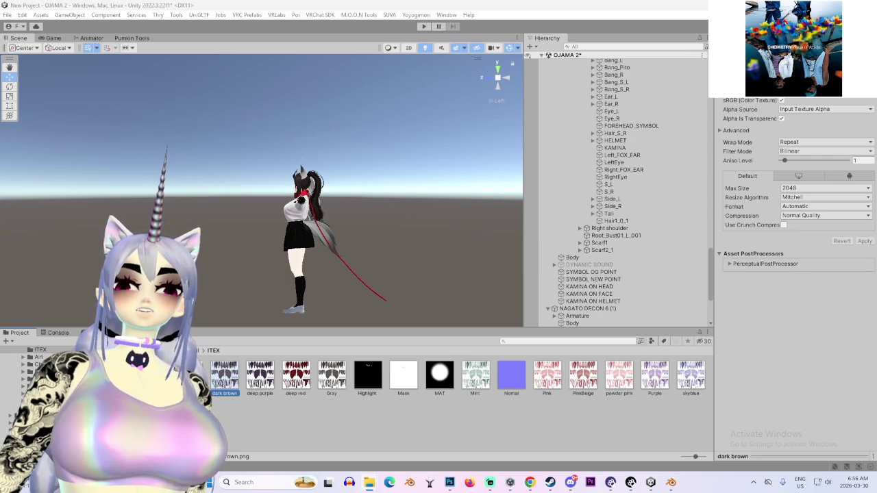
{"action": "mouse_move", "coordinate": [225, 376]}
{"action": "left_mouse_down"}
{"action": "mouse_move", "coordinate": [452, 478]}
{"action": "mouse_move", "coordinate": [450, 418]}
{"action": "mouse_move", "coordinate": [429, 336]}
{"action": "left_mouse_up"}
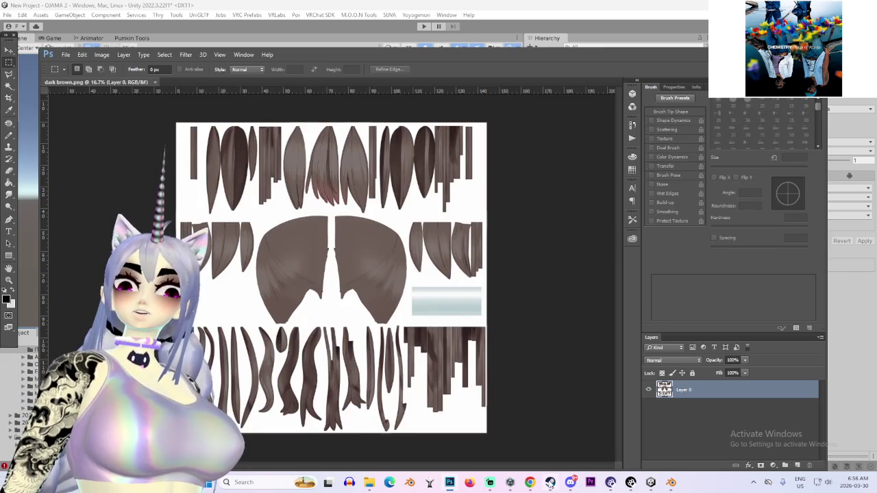
- Select Body in Unity, scroll its Inspector material settings, then bring Discord forward
{"action": "left_click", "coordinate": [576, 428]}
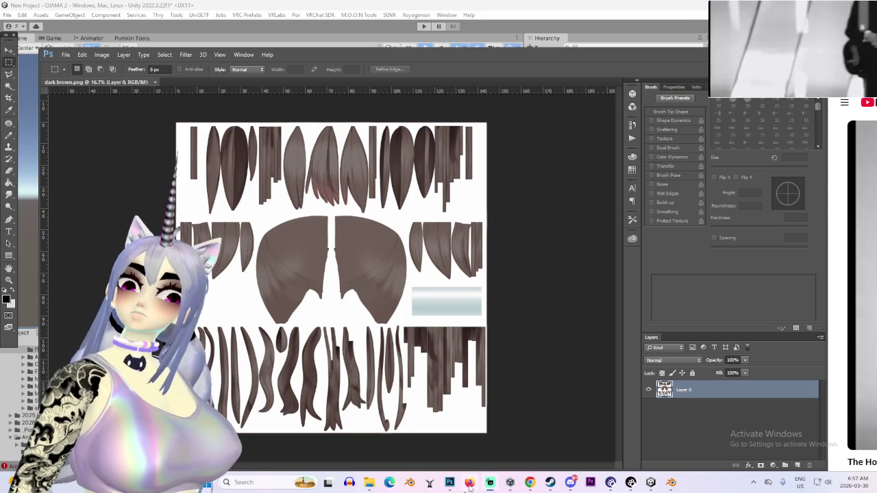
{"action": "left_click", "coordinate": [651, 482]}
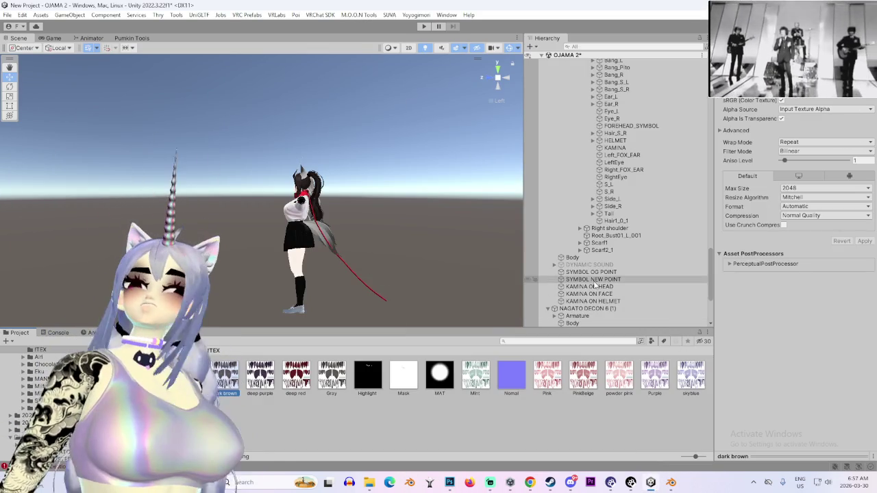
{"action": "left_click", "coordinate": [592, 259]}
{"action": "scroll", "coordinate": [785, 335], "scroll_direction": "down", "scroll_amount": 20}
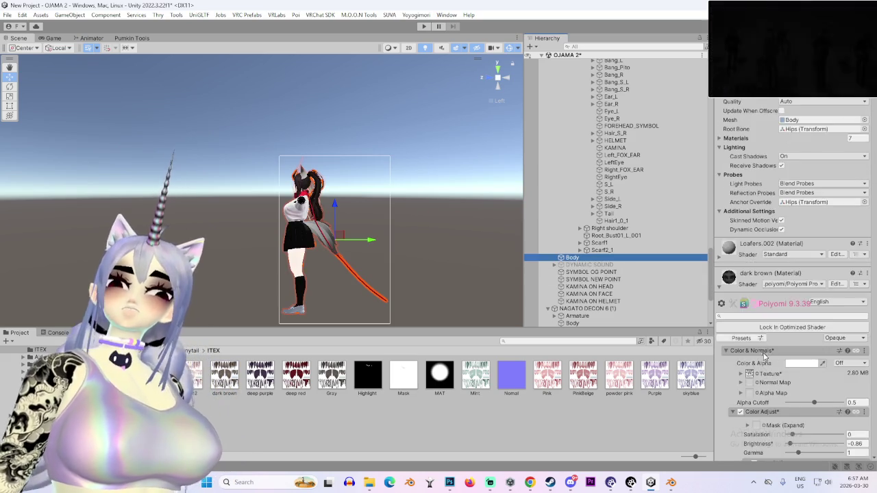
{"action": "scroll", "coordinate": [751, 331], "scroll_direction": "down", "scroll_amount": 8}
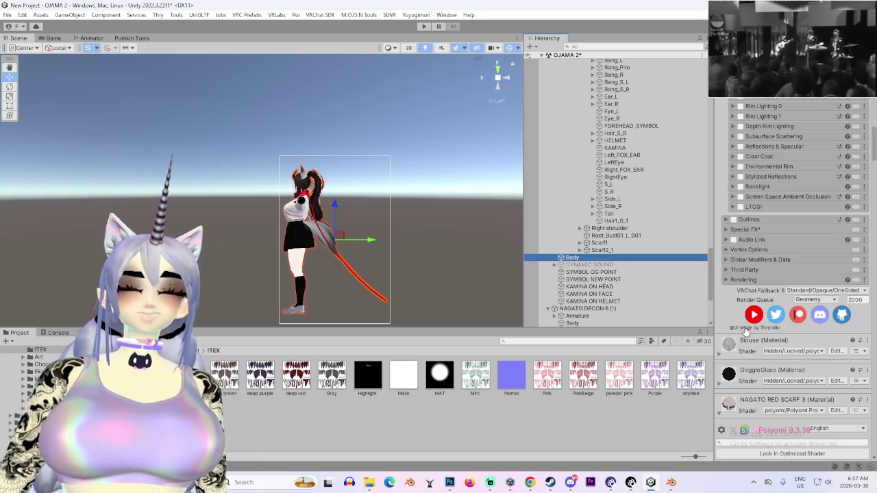
{"action": "left_click", "coordinate": [571, 483]}
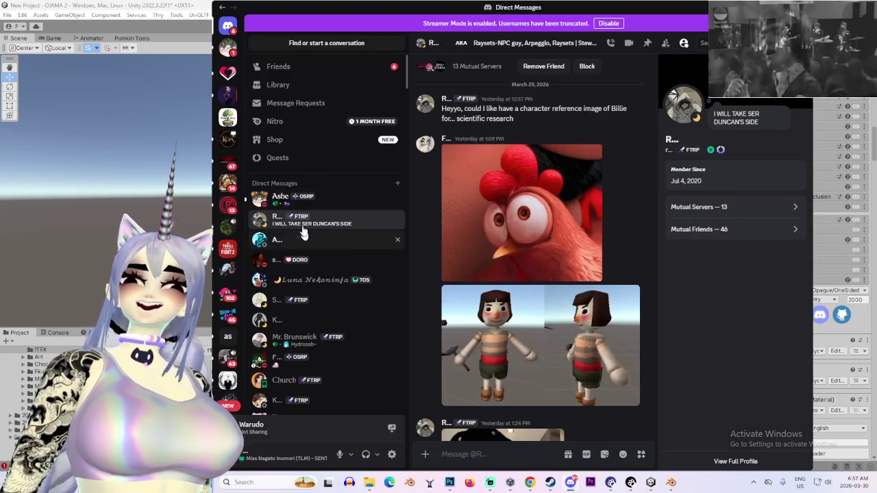
- Open the latest DM and enlarge its restaurant animation to watch it
{"action": "left_click", "coordinate": [302, 206]}
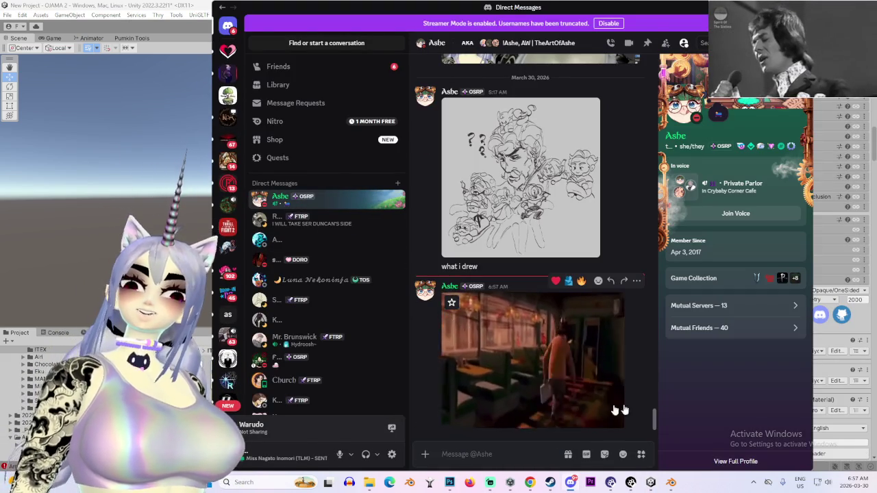
{"action": "left_click", "coordinate": [479, 324]}
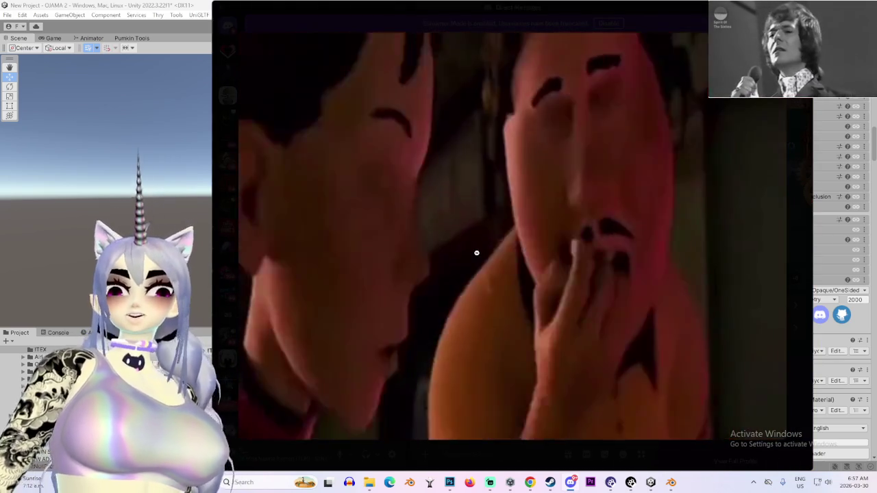
{"action": "key", "text": "Escape"}
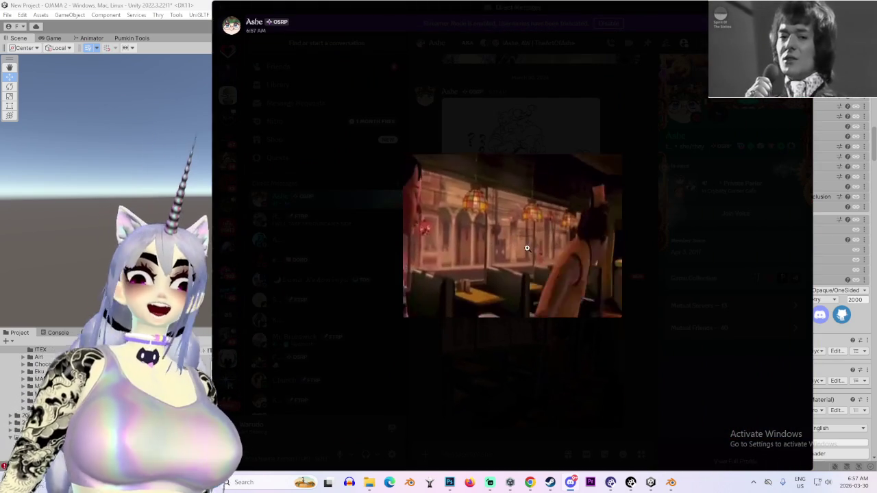
{"action": "left_click", "coordinate": [537, 242]}
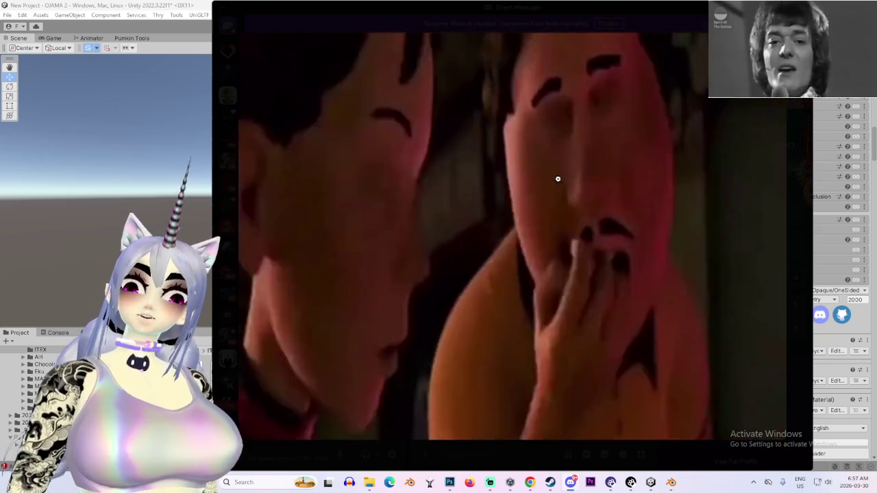
{"action": "left_click", "coordinate": [558, 177]}
{"action": "left_click", "coordinate": [555, 186]}
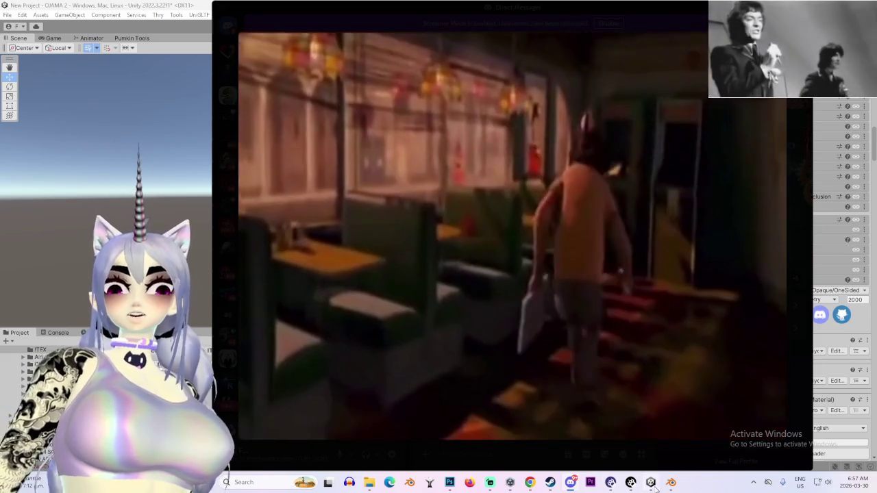
- Orbit the helmeted model in Blender, minimize it to finish the animation, and close the viewer
{"action": "left_click", "coordinate": [670, 482]}
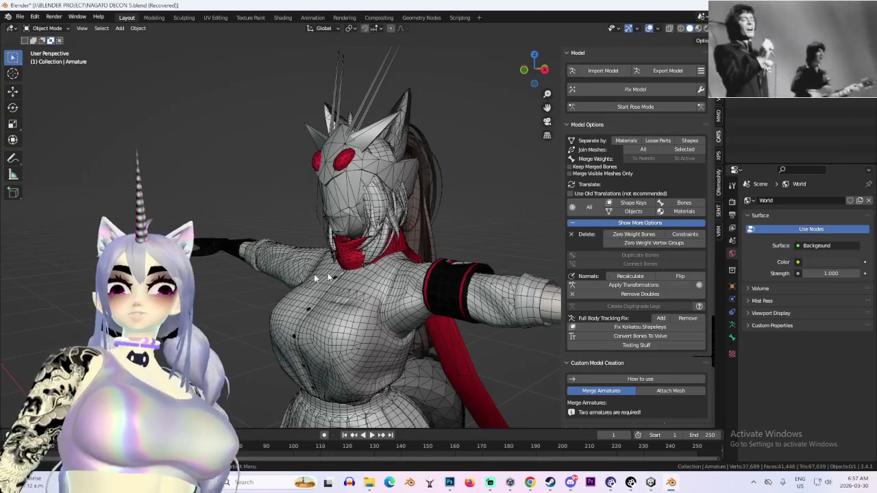
{"action": "left_click_drag", "start_coordinate": [374, 272], "coordinate": [487, 431]}
{"action": "left_click", "coordinate": [674, 483]}
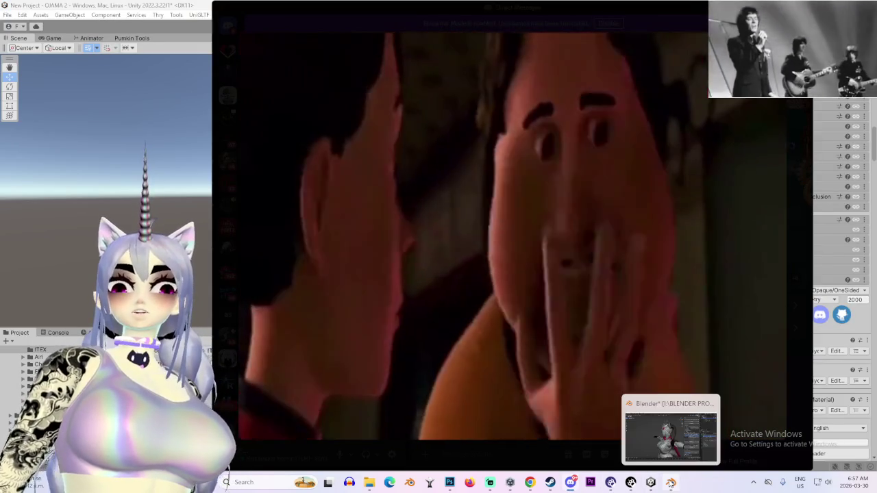
{"action": "left_click", "coordinate": [671, 482]}
{"action": "left_click", "coordinate": [671, 482]}
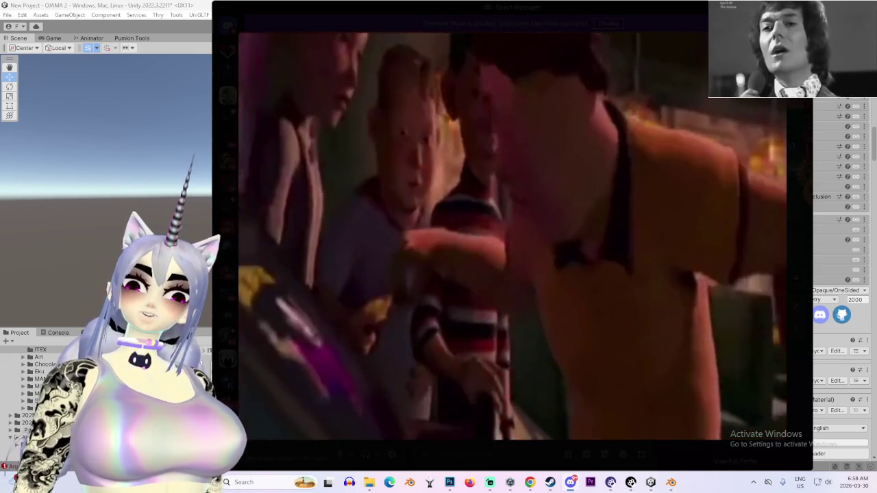
{"action": "key", "text": "Escape"}
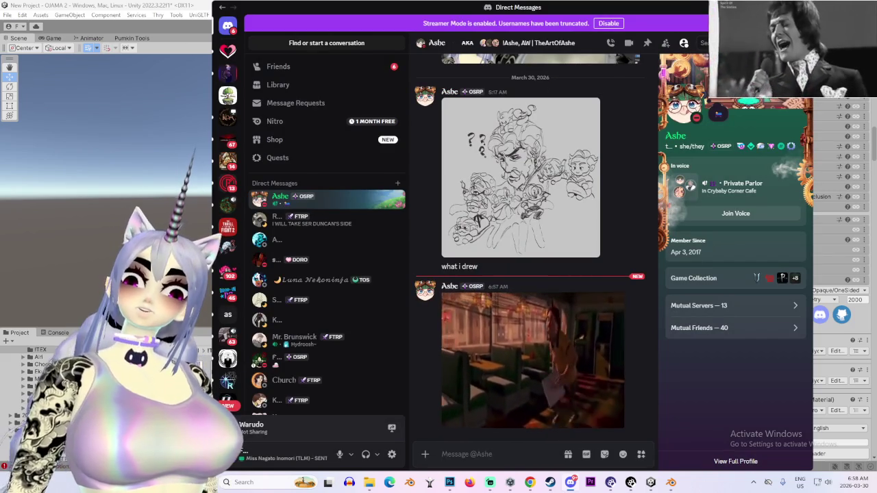
- Orbit the Blender scene to face the characters, then open the other DM in Discord
{"action": "key", "text": "alt+Tab"}
{"action": "mouse_move", "coordinate": [415, 248]}
{"action": "left_mouse_down"}
{"action": "mouse_move", "coordinate": [335, 239]}
{"action": "mouse_move", "coordinate": [425, 238]}
{"action": "mouse_move", "coordinate": [361, 251]}
{"action": "left_mouse_up"}
{"action": "scroll", "coordinate": [362, 251], "scroll_direction": "up", "scroll_amount": 3}
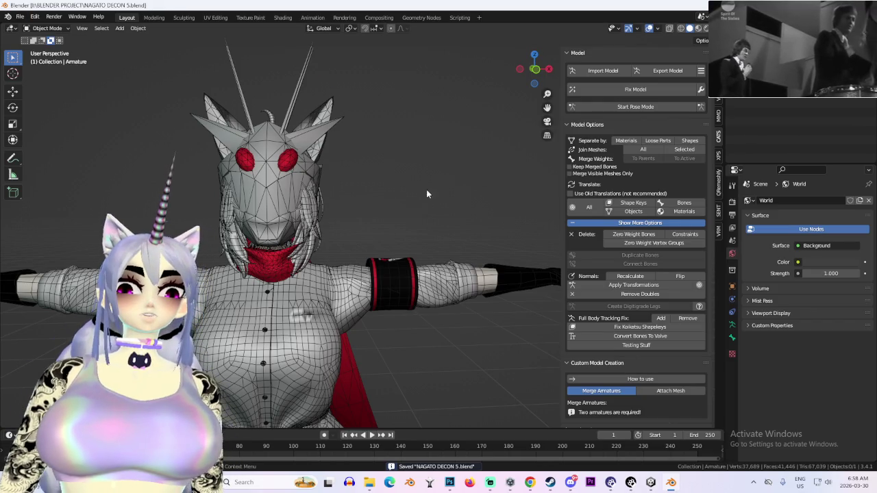
{"action": "left_click", "coordinate": [570, 482]}
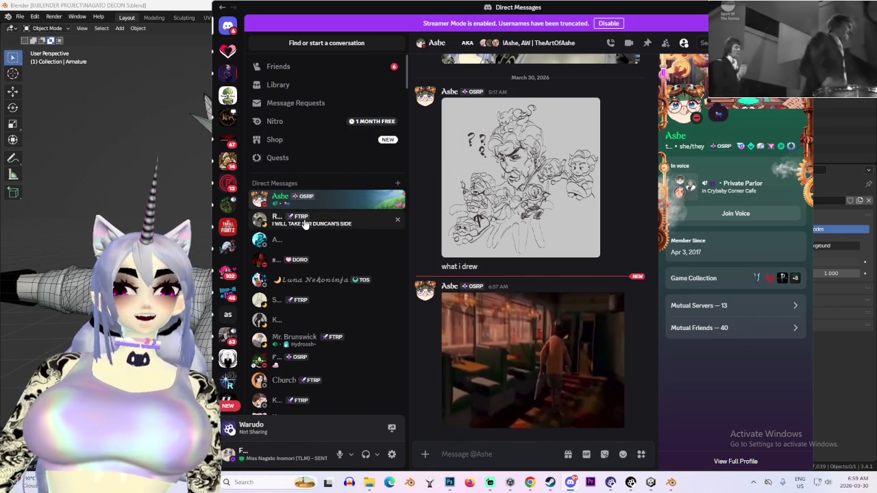
{"action": "left_click", "coordinate": [306, 225]}
{"action": "scroll", "coordinate": [531, 371], "scroll_direction": "down", "scroll_amount": 5}
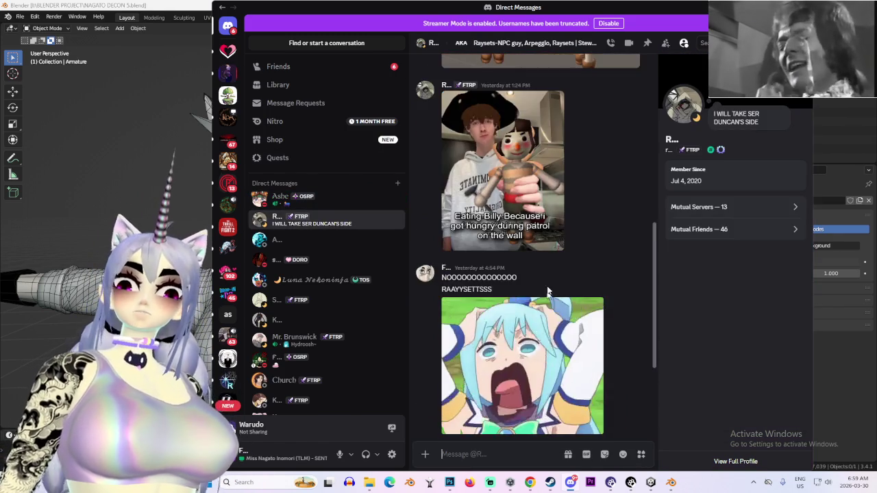
- View the 1:24 PM doll video enlarged in Discord, close it, and return to Blender
{"action": "left_click", "coordinate": [490, 172]}
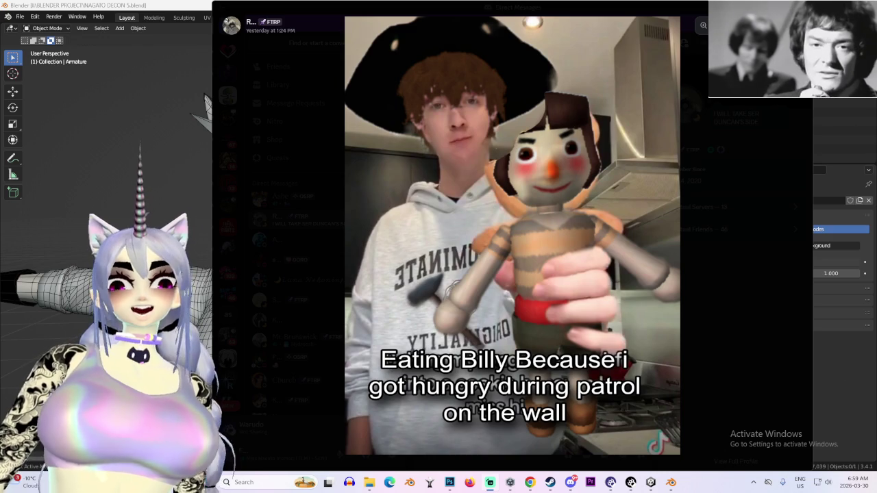
{"action": "left_click", "coordinate": [720, 270]}
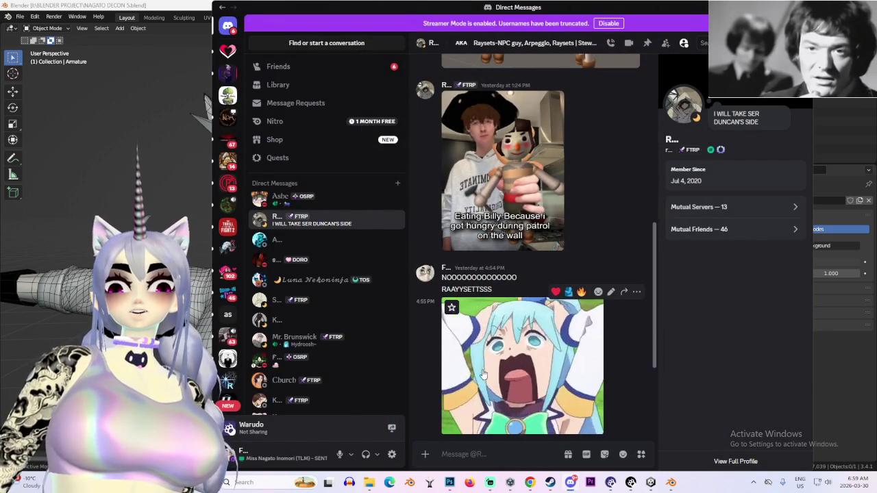
{"action": "left_click", "coordinate": [81, 183]}
{"action": "left_click_drag", "start_coordinate": [534, 68], "coordinate": [485, 76]}
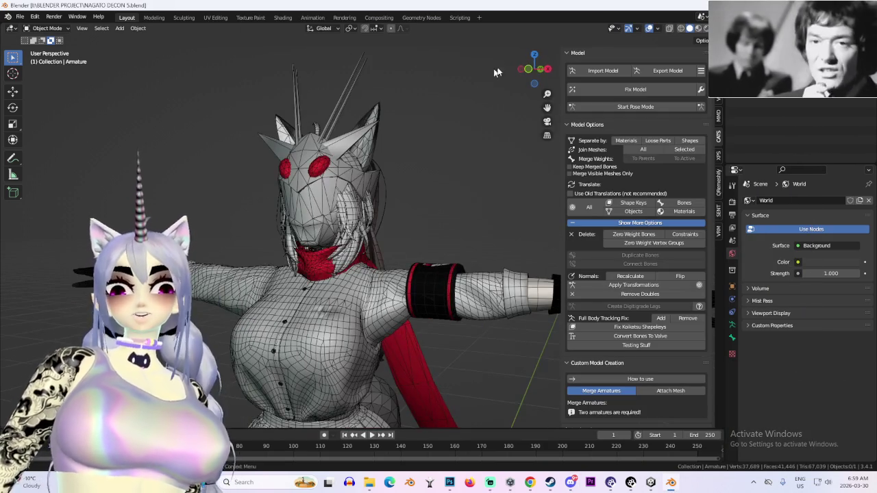
- Import the BILLIE WORLD CONSTRAINT model, filtering the file list by 'BILL'
{"action": "left_click", "coordinate": [603, 71]}
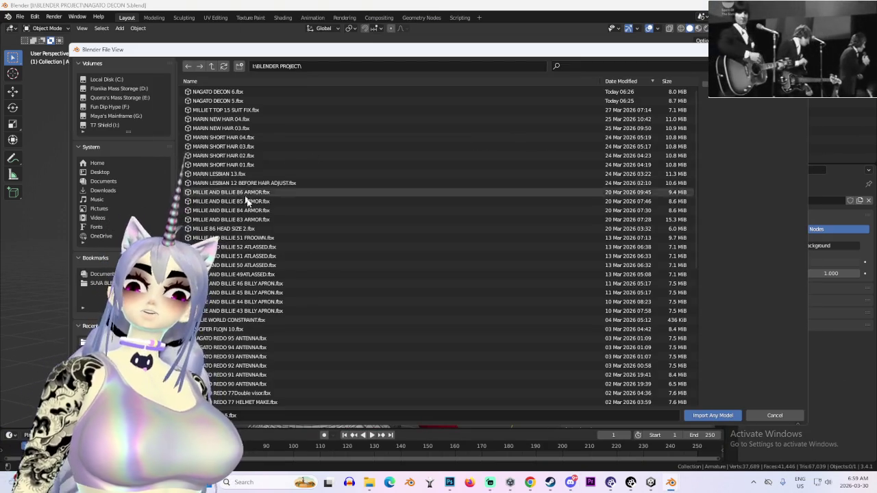
{"action": "scroll", "coordinate": [304, 271], "scroll_direction": "down", "scroll_amount": 5}
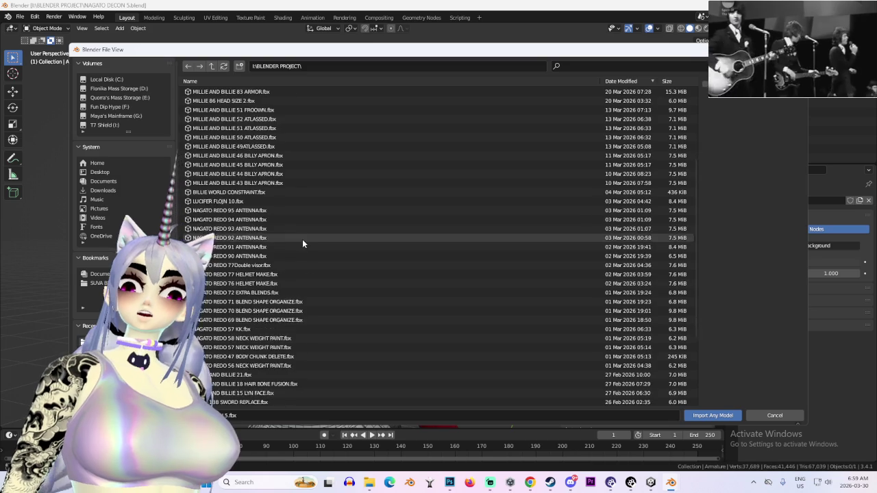
{"action": "scroll", "coordinate": [302, 243], "scroll_direction": "up", "scroll_amount": 5}
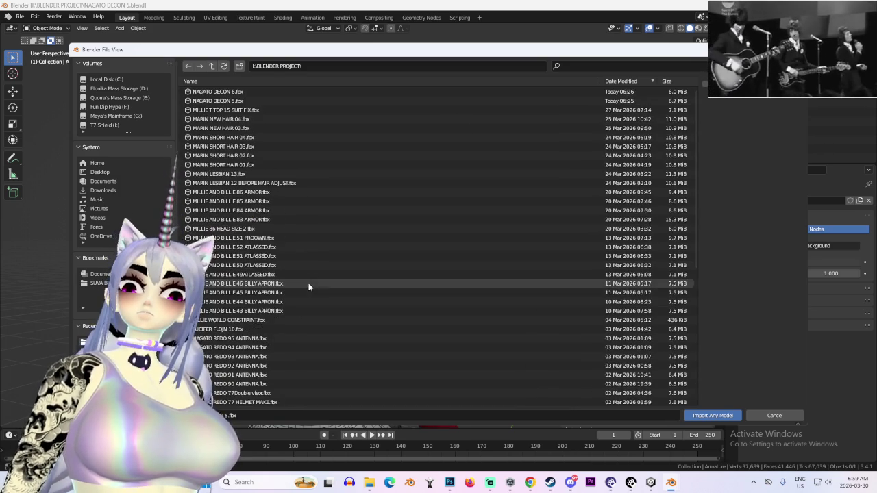
{"action": "left_click", "coordinate": [585, 65]}
{"action": "type", "text": "B"}
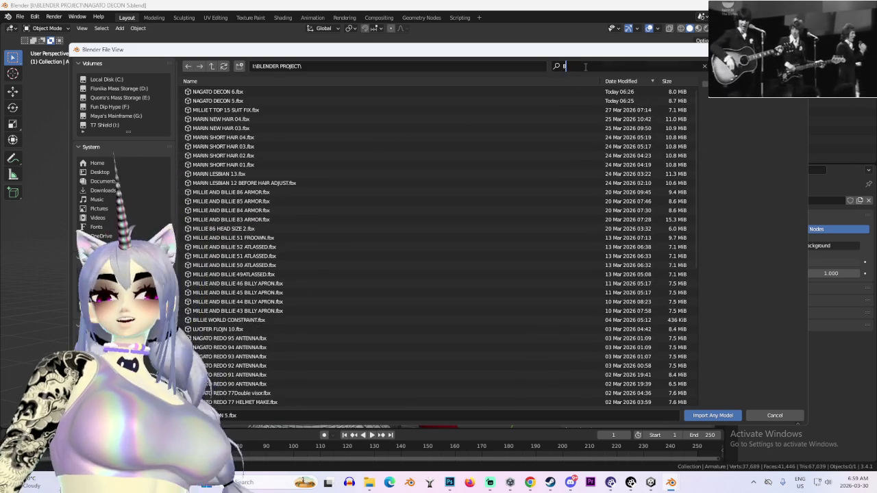
{"action": "type", "text": "ILL"}
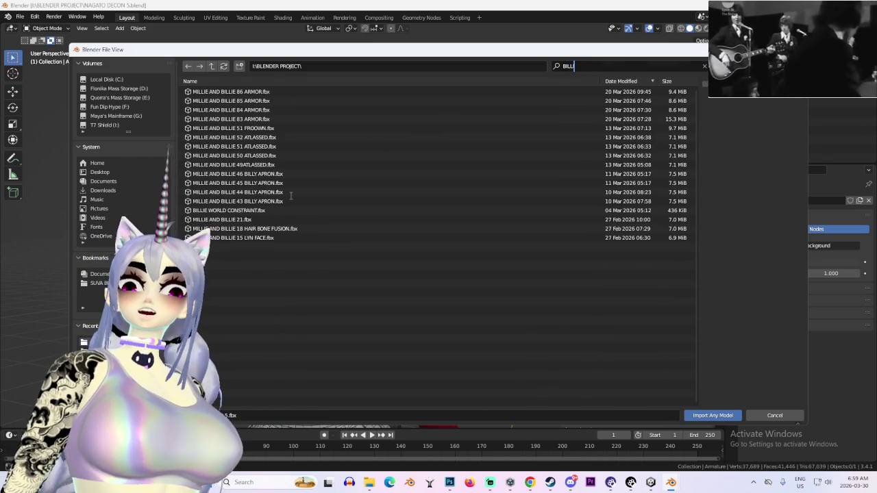
{"action": "double_click", "coordinate": [258, 211]}
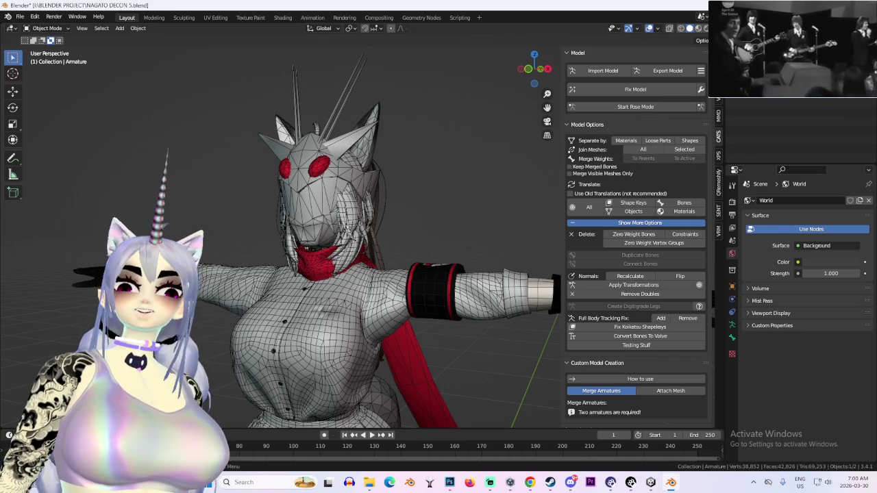
- Hide the character mesh, frame the doll in front view, and select the doll mesh
{"action": "key", "text": "shift+h"}
{"action": "left_click_drag", "start_coordinate": [426, 271], "coordinate": [357, 214]}
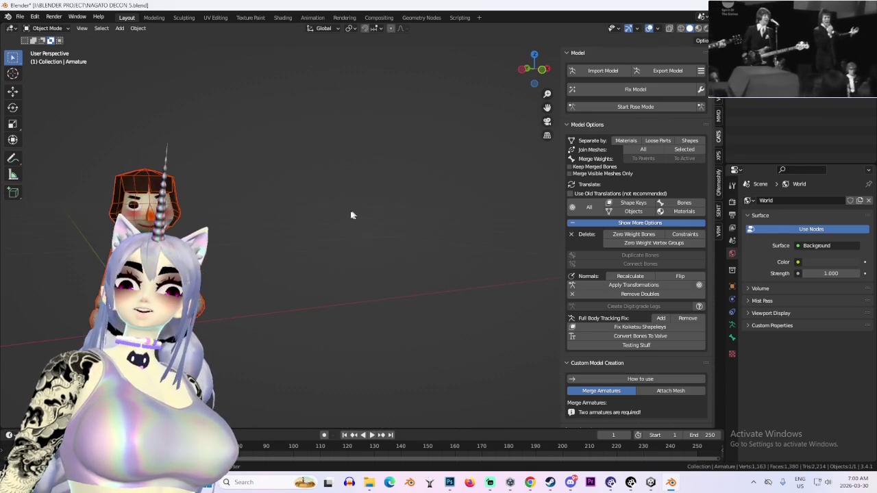
{"action": "key", "text": "KP_Decimal"}
{"action": "left_click", "coordinate": [525, 69]}
{"action": "left_click", "coordinate": [310, 200]}
{"action": "mouse_move", "coordinate": [311, 200]}
{"action": "left_mouse_down"}
{"action": "mouse_move", "coordinate": [439, 183]}
{"action": "mouse_move", "coordinate": [357, 208]}
{"action": "mouse_move", "coordinate": [439, 232]}
{"action": "mouse_move", "coordinate": [398, 232]}
{"action": "mouse_move", "coordinate": [363, 201]}
{"action": "left_mouse_up"}
- Switch the doll to Edit Mode and select the chest faces
{"action": "left_click", "coordinate": [46, 28]}
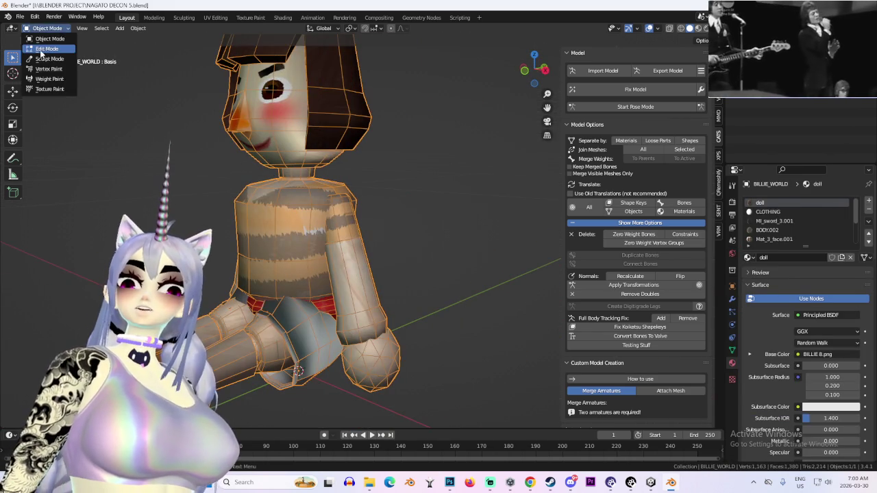
{"action": "left_click", "coordinate": [42, 51]}
{"action": "mouse_move", "coordinate": [408, 238]}
{"action": "left_mouse_down"}
{"action": "mouse_move", "coordinate": [432, 223]}
{"action": "mouse_move", "coordinate": [473, 218]}
{"action": "left_mouse_up"}
{"action": "left_click", "coordinate": [457, 245], "text": "shift"}
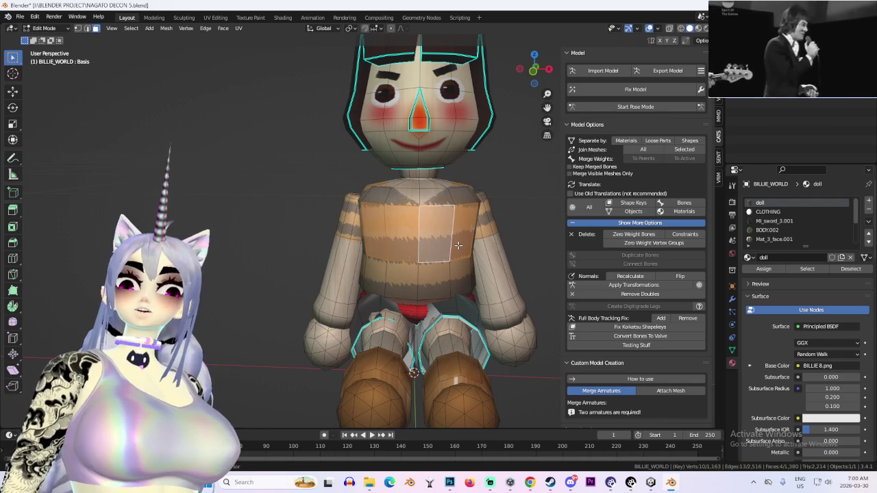
{"action": "left_click_drag", "start_coordinate": [401, 239], "coordinate": [409, 239]}
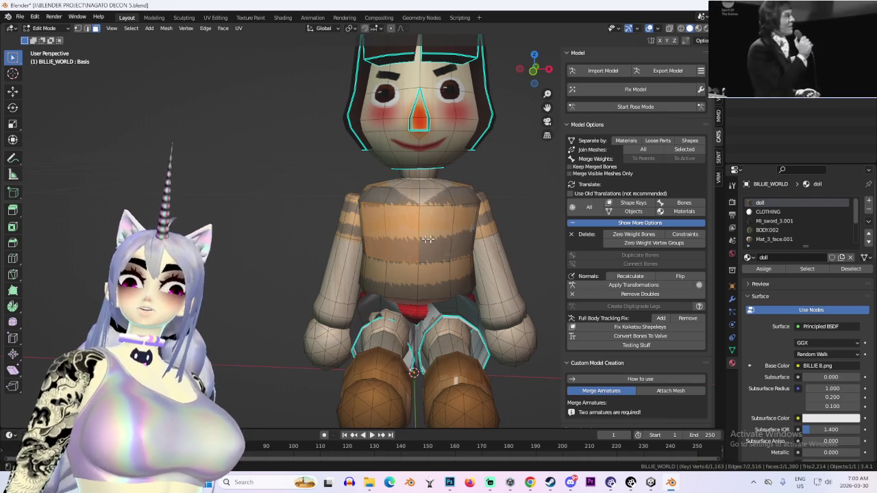
- Inset the selected chest faces into a small inner face
{"action": "key", "text": "i"}
{"action": "left_click", "coordinate": [446, 226]}
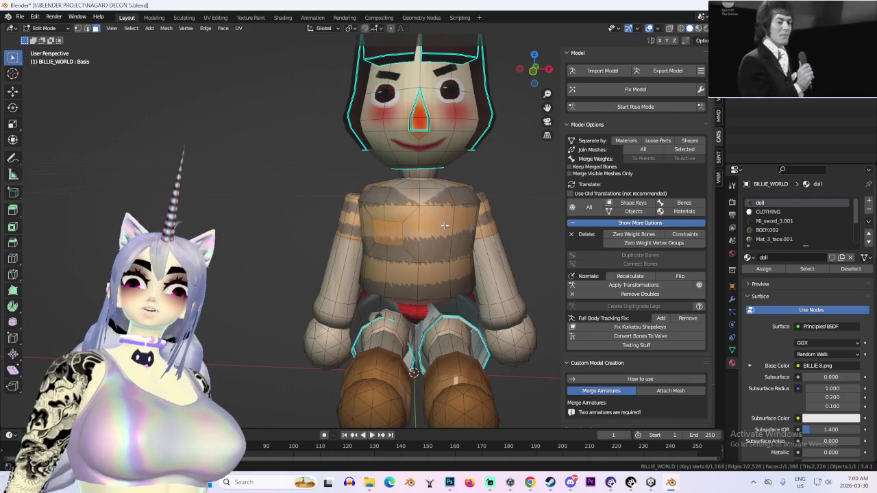
{"action": "key", "text": "ctrl+z"}
{"action": "key", "text": "ctrl+z"}
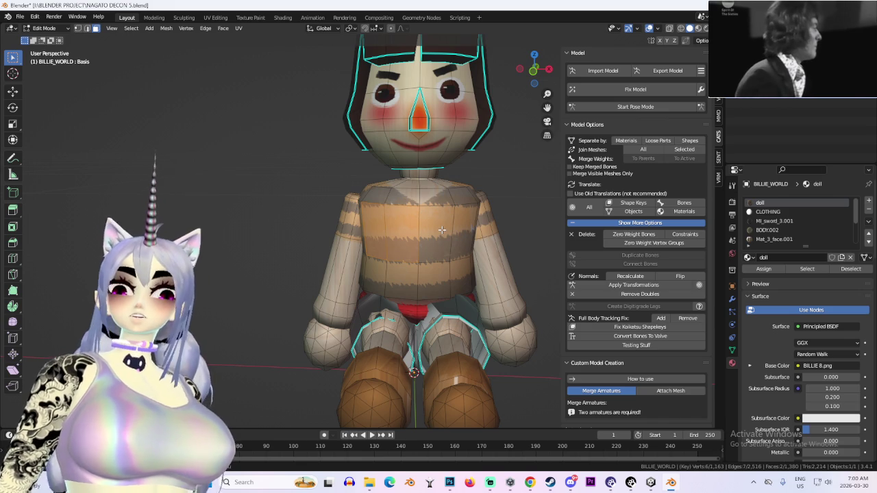
{"action": "key", "text": "i"}
{"action": "left_click", "coordinate": [449, 234]}
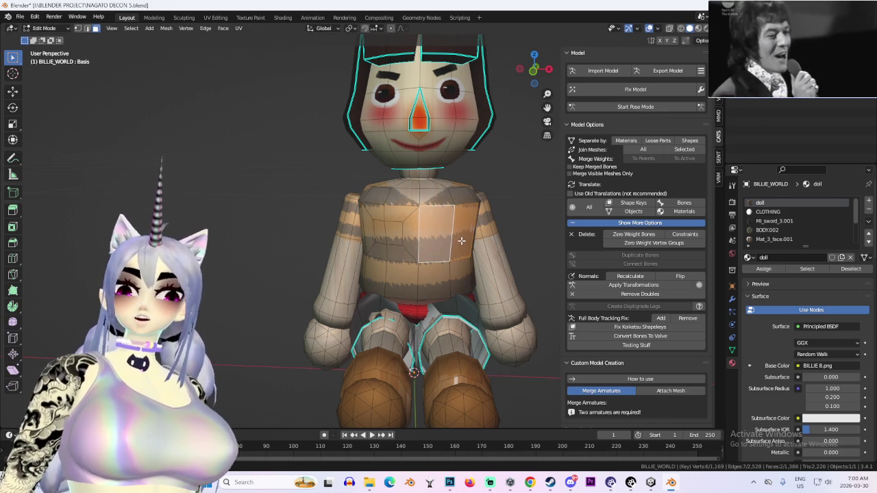
{"action": "key", "text": "i"}
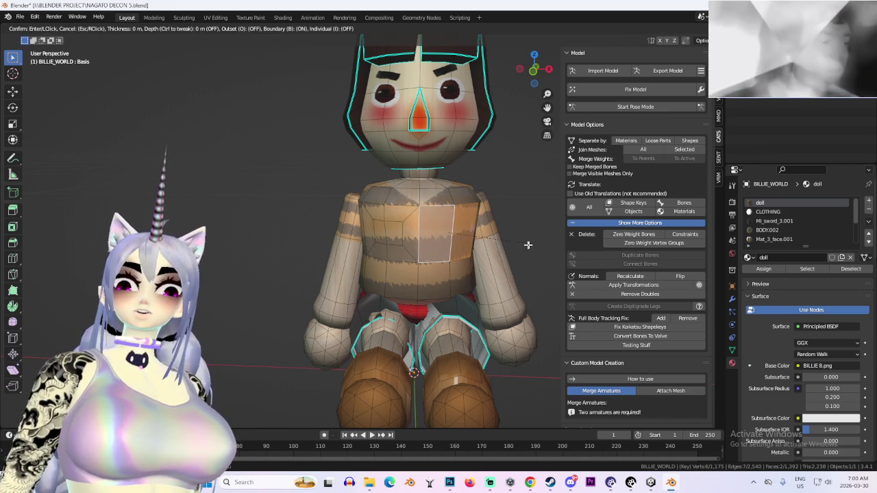
{"action": "key", "text": "Escape"}
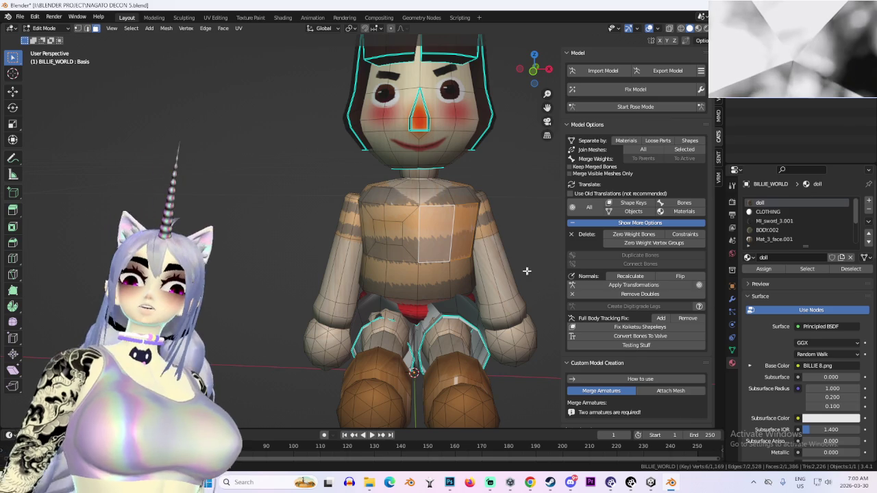
{"action": "key", "text": "i"}
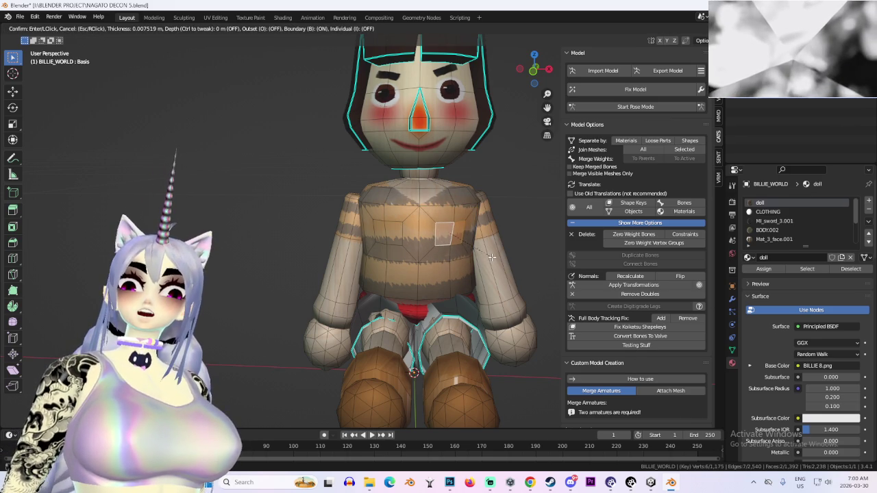
{"action": "left_click", "coordinate": [492, 257]}
- Pull the new inner chest face slightly forward along the Y axis
{"action": "left_click", "coordinate": [394, 234]}
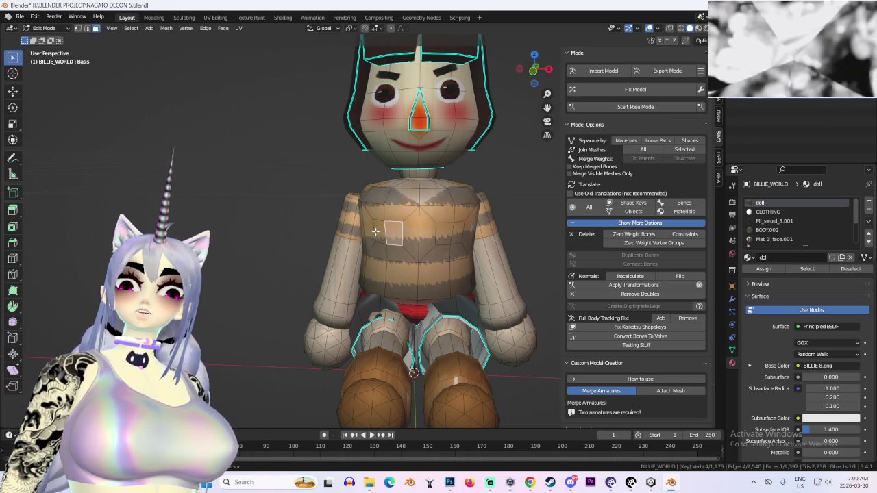
{"action": "scroll", "coordinate": [442, 237], "scroll_direction": "up", "scroll_amount": 3}
{"action": "key", "text": "g"}
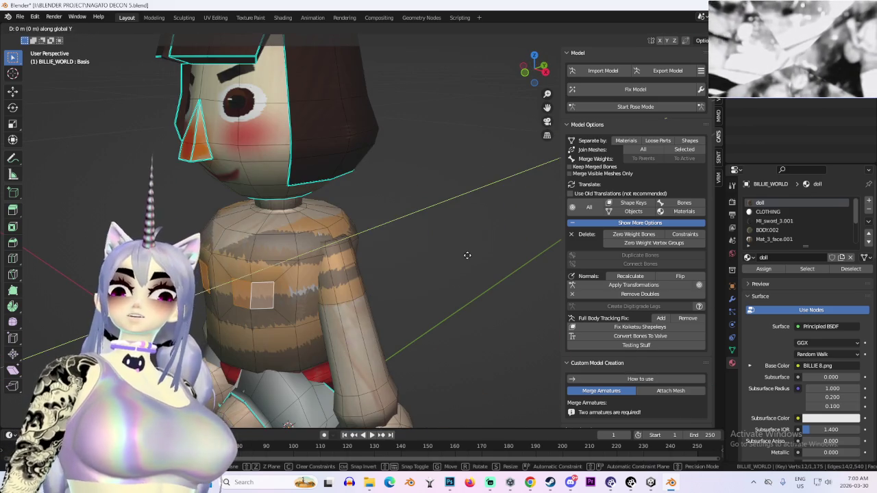
{"action": "key", "text": "y"}
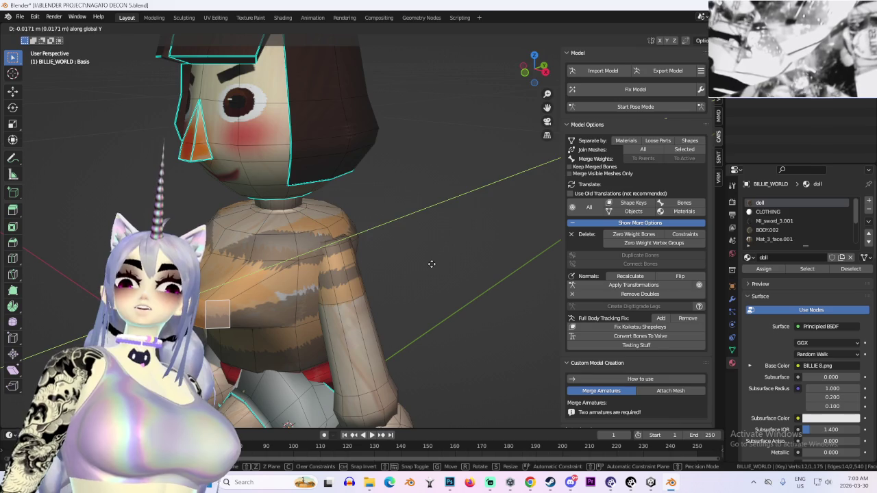
{"action": "left_click", "coordinate": [432, 264]}
{"action": "scroll", "coordinate": [432, 274], "scroll_direction": "down", "scroll_amount": 4}
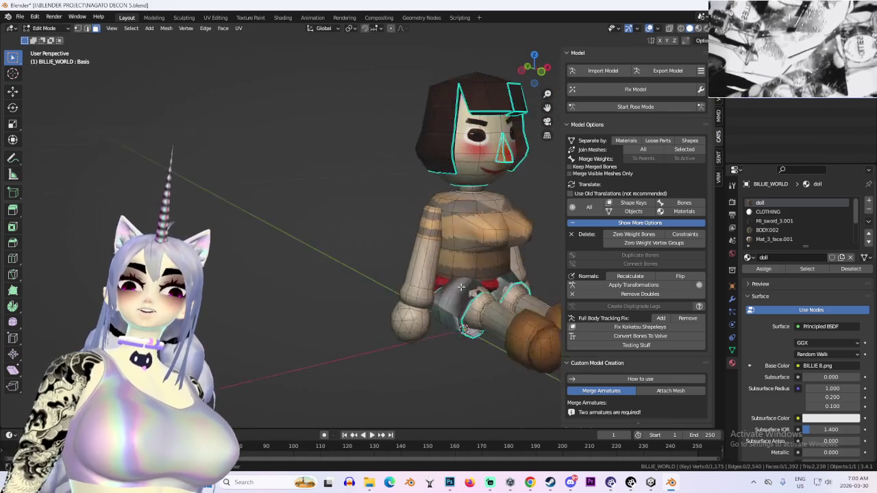
{"action": "scroll", "coordinate": [460, 289], "scroll_direction": "up", "scroll_amount": 3}
{"action": "mouse_move", "coordinate": [461, 289]}
{"action": "left_mouse_down"}
{"action": "mouse_move", "coordinate": [383, 288]}
{"action": "mouse_move", "coordinate": [363, 300]}
{"action": "mouse_move", "coordinate": [411, 318]}
{"action": "mouse_move", "coordinate": [412, 328]}
{"action": "mouse_move", "coordinate": [456, 299]}
{"action": "mouse_move", "coordinate": [432, 299]}
{"action": "left_mouse_up"}
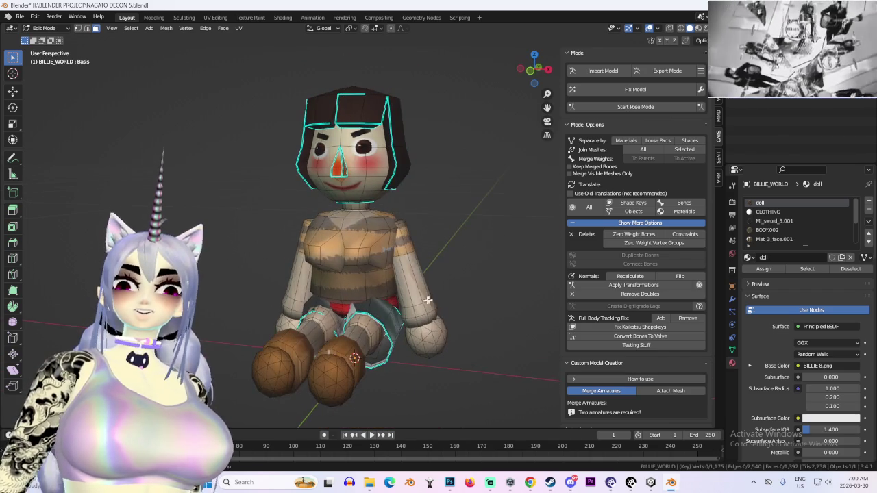
- Move the small detached plane onto the doll's cheek, checking it from front view
{"action": "left_click", "coordinate": [376, 283]}
{"action": "left_click_drag", "start_coordinate": [382, 283], "coordinate": [372, 308]}
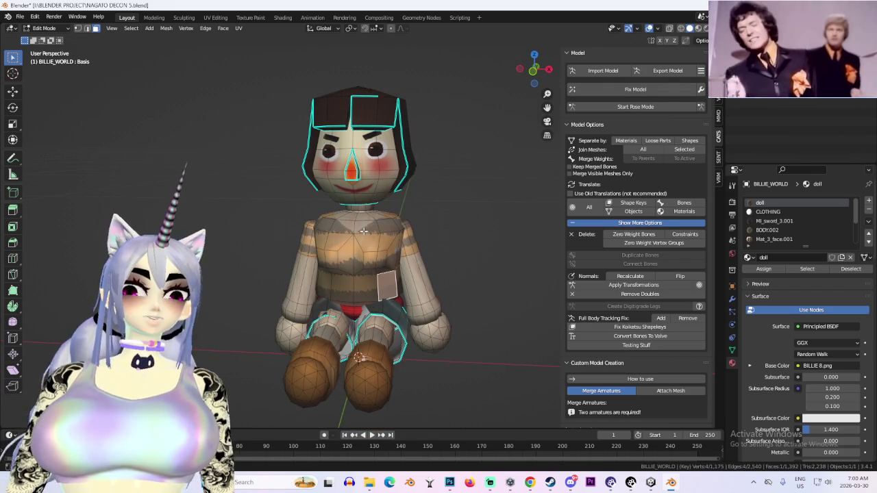
{"action": "scroll", "coordinate": [294, 190], "scroll_direction": "up", "scroll_amount": 3}
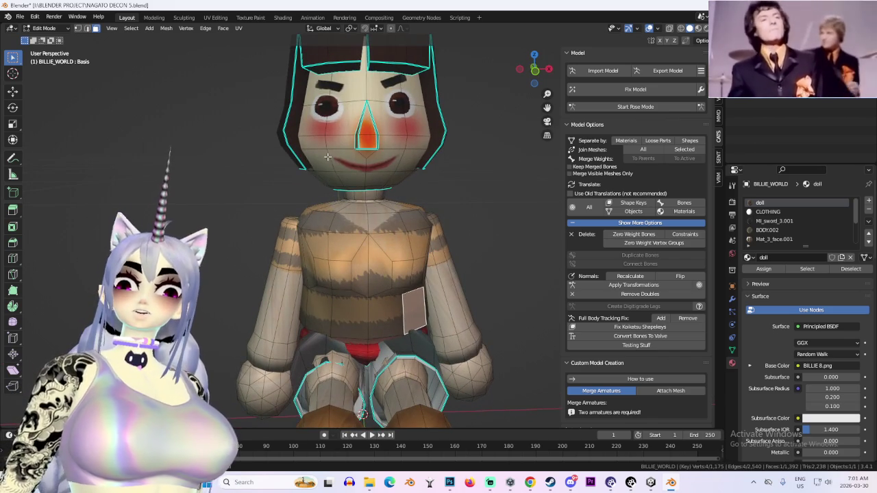
{"action": "key", "text": "g"}
{"action": "left_click", "coordinate": [407, 159]}
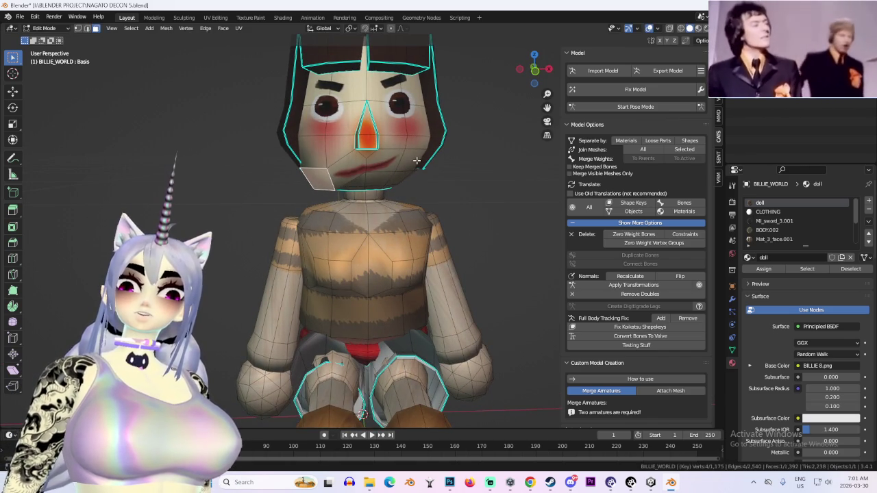
{"action": "key", "text": "g"}
{"action": "left_click", "coordinate": [407, 177]}
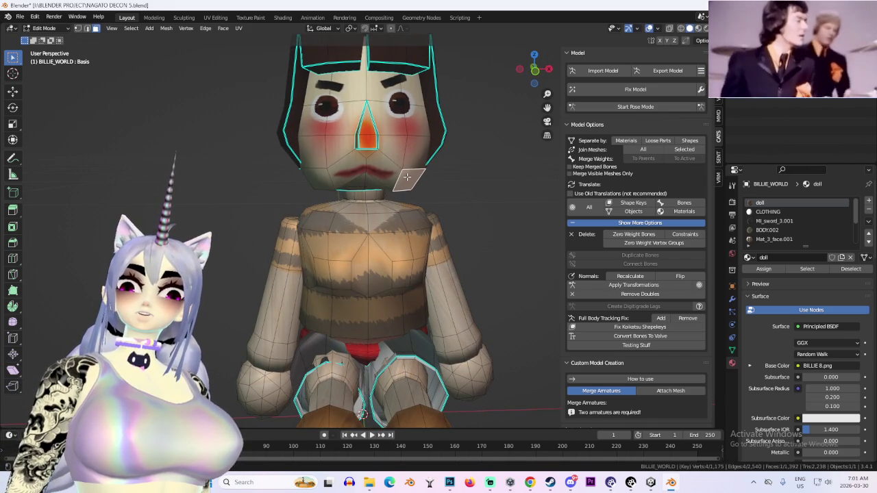
{"action": "left_click_drag", "start_coordinate": [407, 177], "coordinate": [329, 214]}
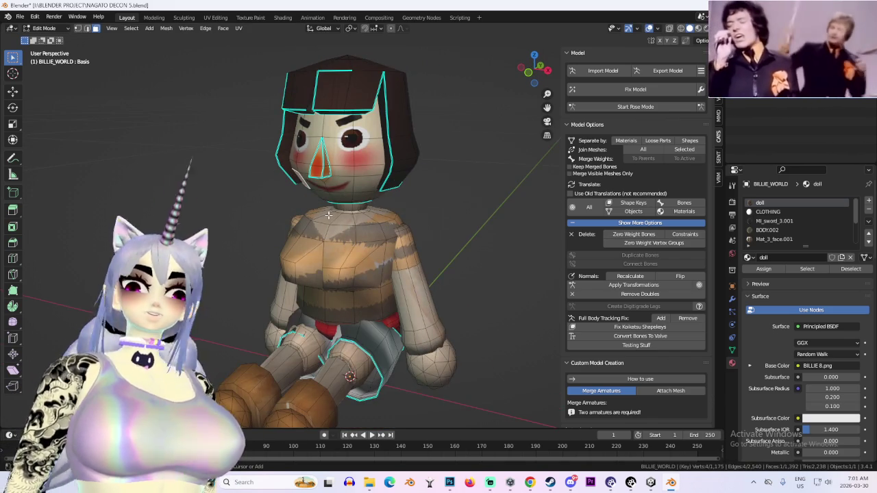
{"action": "key", "text": "KP_1"}
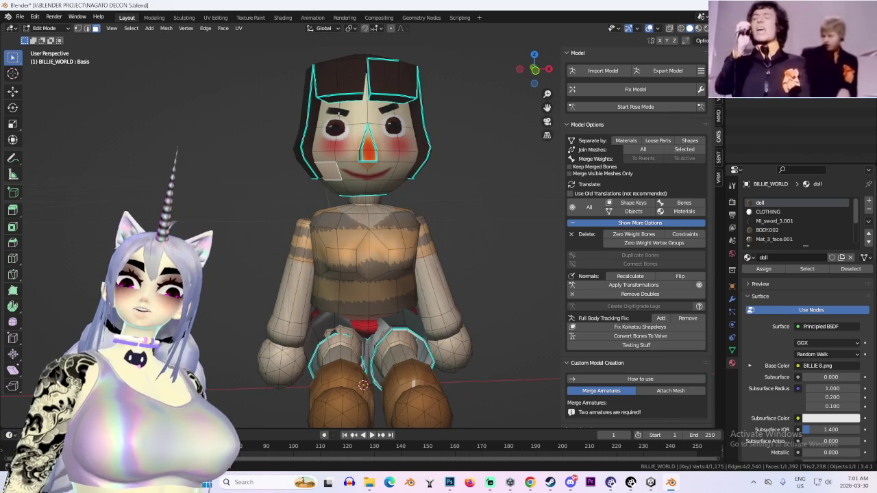
{"action": "key", "text": "g"}
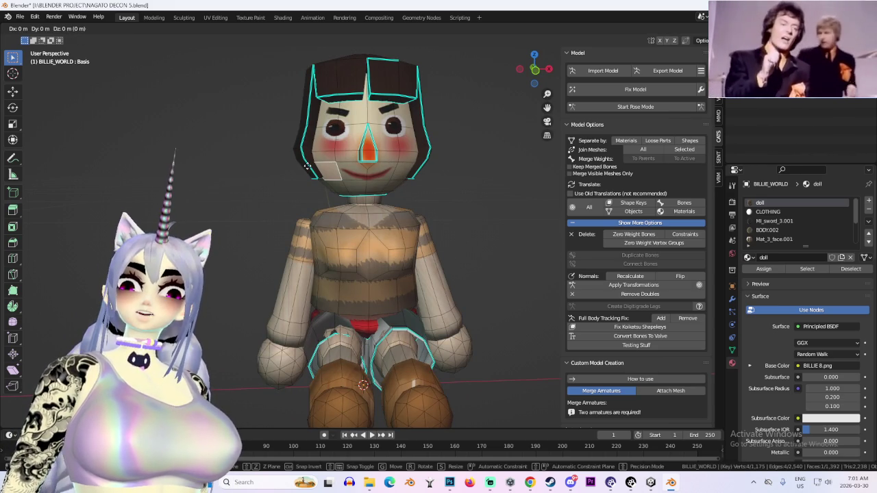
{"action": "key", "text": "Escape"}
- Undo the plane edits, select the whole mesh, and return to Object Mode
{"action": "mouse_move", "coordinate": [381, 161]}
{"action": "left_mouse_down"}
{"action": "mouse_move", "coordinate": [317, 163]}
{"action": "mouse_move", "coordinate": [339, 163]}
{"action": "mouse_move", "coordinate": [391, 196]}
{"action": "mouse_move", "coordinate": [356, 199]}
{"action": "mouse_move", "coordinate": [476, 210]}
{"action": "left_mouse_up"}
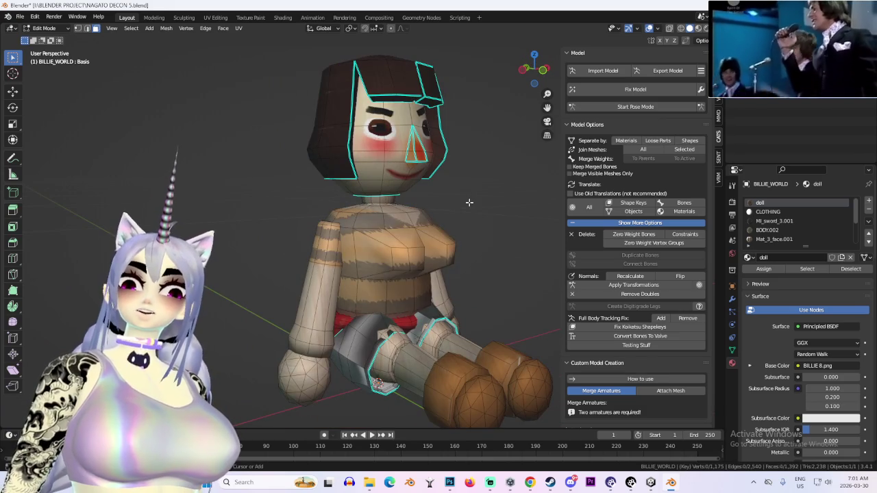
{"action": "key", "text": "ctrl+z"}
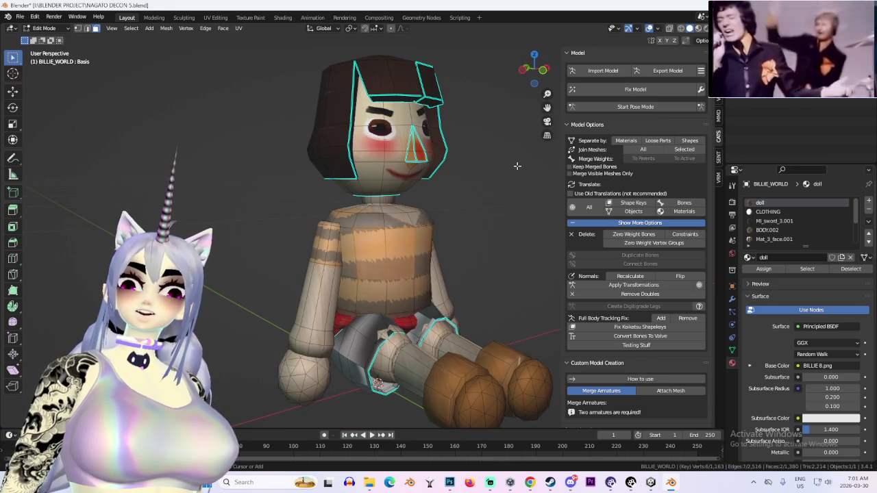
{"action": "key", "text": "a"}
{"action": "key", "text": "Tab"}
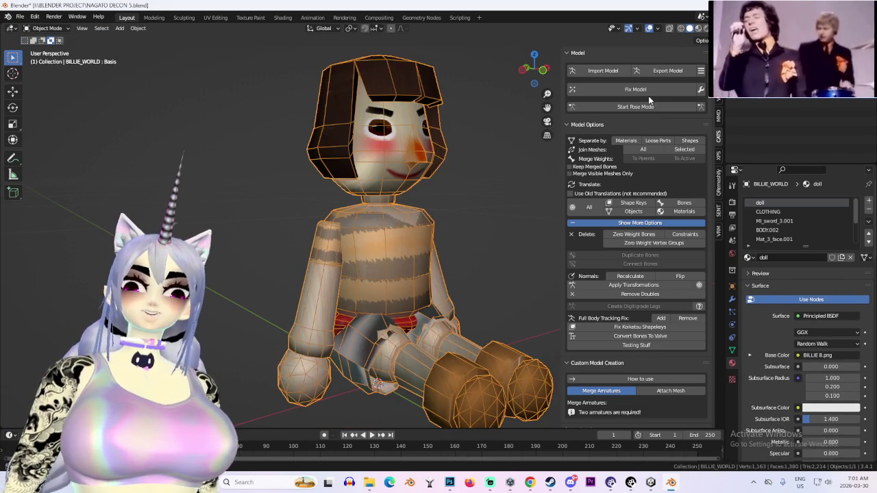
{"action": "left_click_drag", "start_coordinate": [425, 192], "coordinate": [452, 199]}
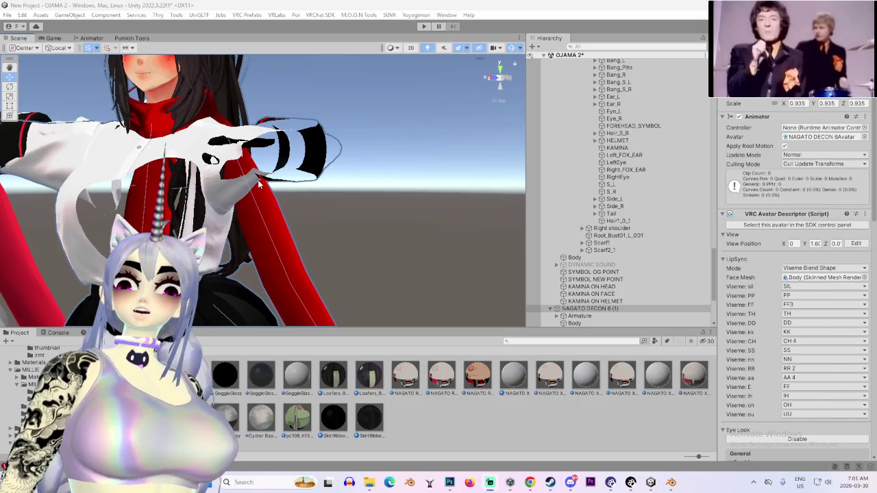
{"action": "mouse_move", "coordinate": [278, 191]}
{"action": "left_mouse_down"}
{"action": "mouse_move", "coordinate": [358, 183]}
{"action": "mouse_move", "coordinate": [359, 203]}
{"action": "mouse_move", "coordinate": [300, 203]}
{"action": "left_mouse_up"}
{"action": "left_click", "coordinate": [299, 204]}
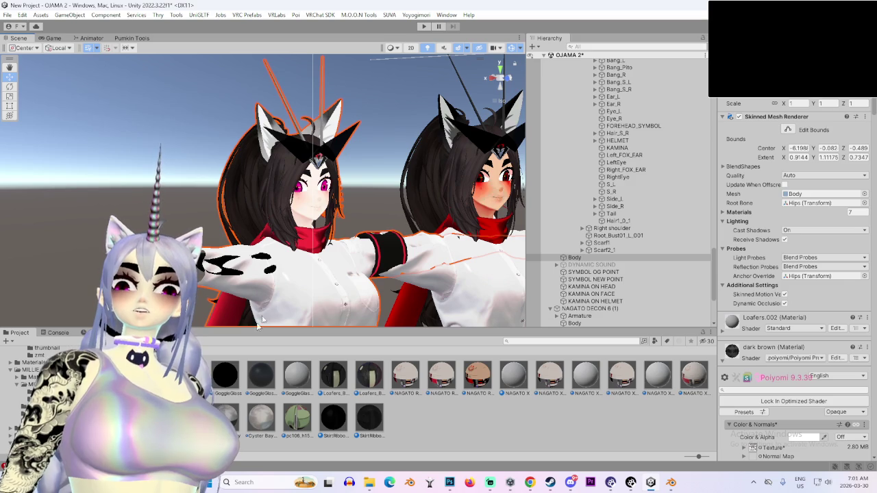
{"action": "scroll", "coordinate": [720, 372], "scroll_direction": "down", "scroll_amount": 15}
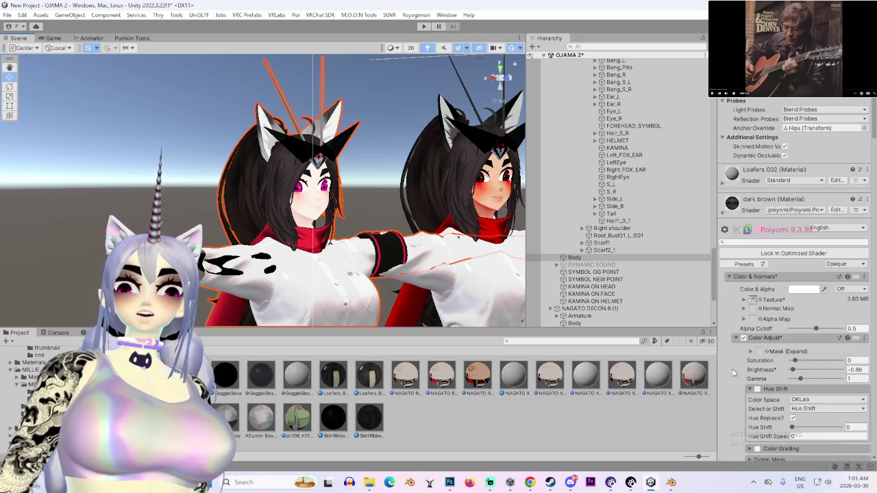
{"action": "scroll", "coordinate": [718, 372], "scroll_direction": "down", "scroll_amount": 1}
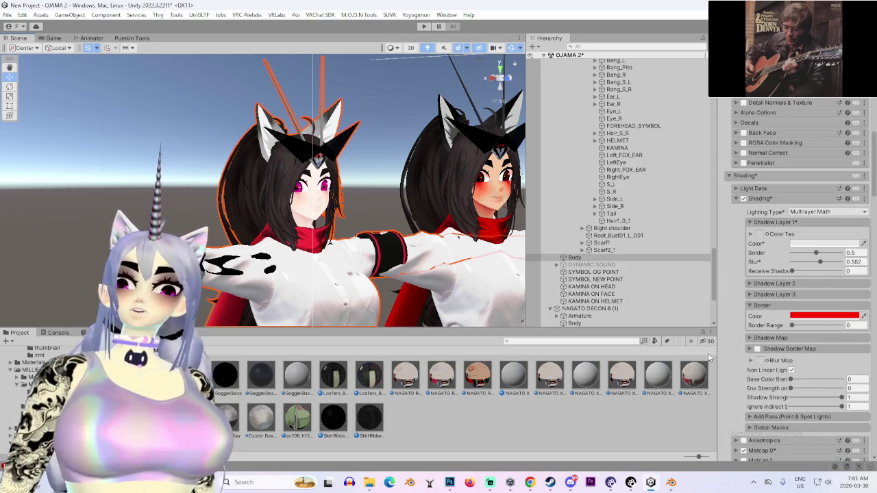
{"action": "scroll", "coordinate": [727, 355], "scroll_direction": "down", "scroll_amount": 20}
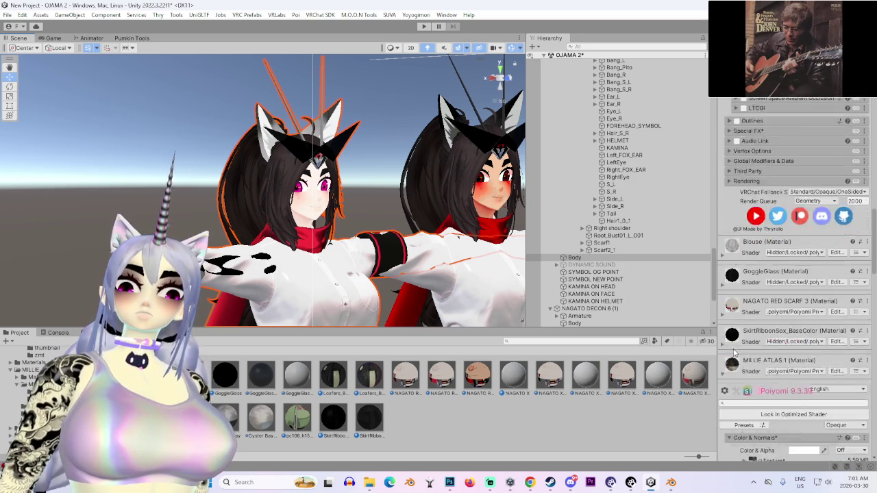
{"action": "scroll", "coordinate": [733, 353], "scroll_direction": "down", "scroll_amount": 2}
{"action": "left_click", "coordinate": [752, 411]}
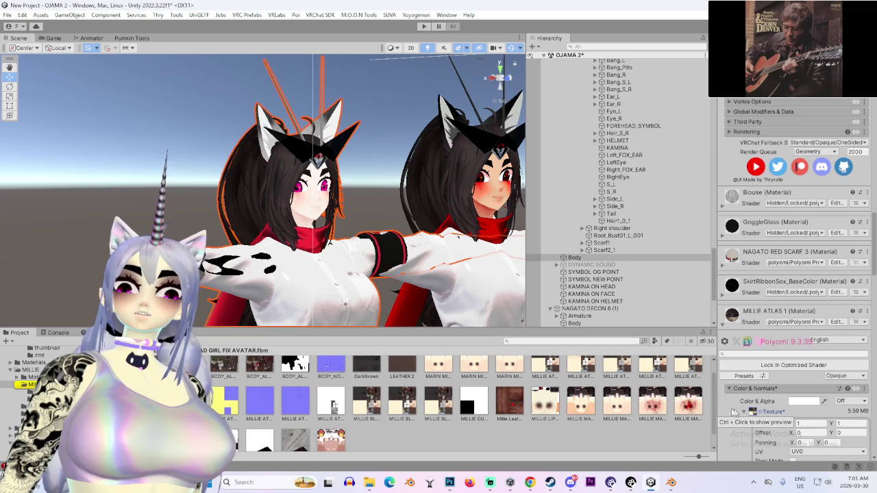
{"action": "right_click", "coordinate": [163, 404]}
{"action": "left_click", "coordinate": [196, 93]}
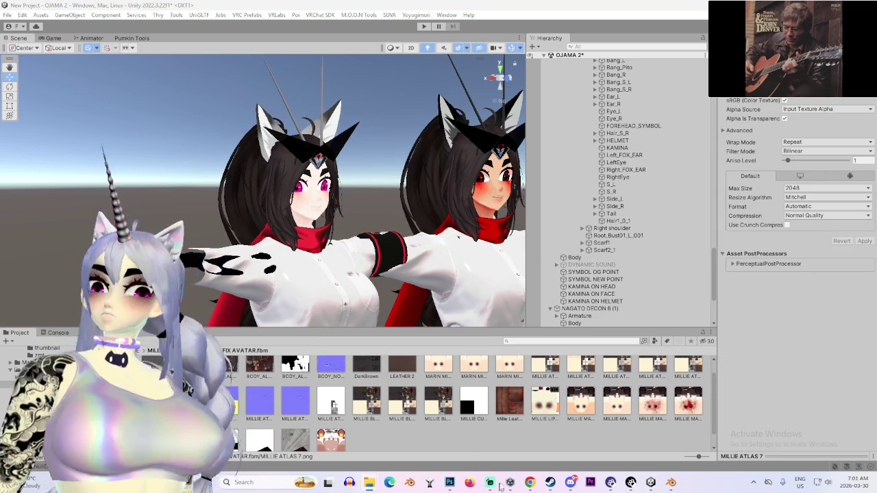
- In MILLIE ATLAS 7, polygon-lasso the dark hair cap and copy it to its own layer
{"action": "left_click", "coordinate": [449, 481]}
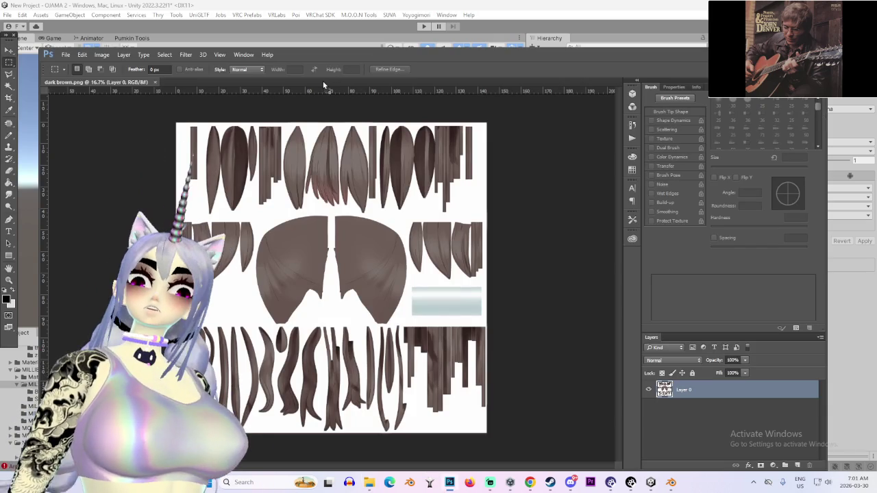
{"action": "scroll", "coordinate": [226, 270], "scroll_direction": "up", "scroll_amount": 5}
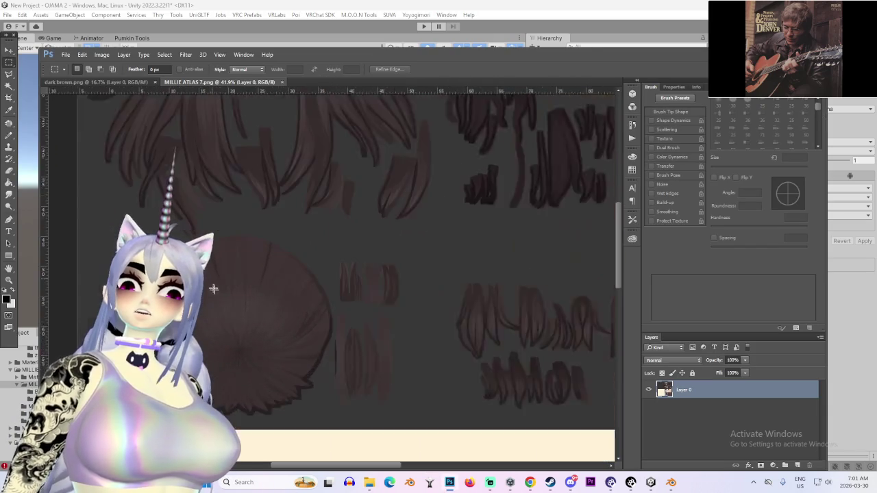
{"action": "scroll", "coordinate": [226, 270], "scroll_direction": "up", "scroll_amount": 3}
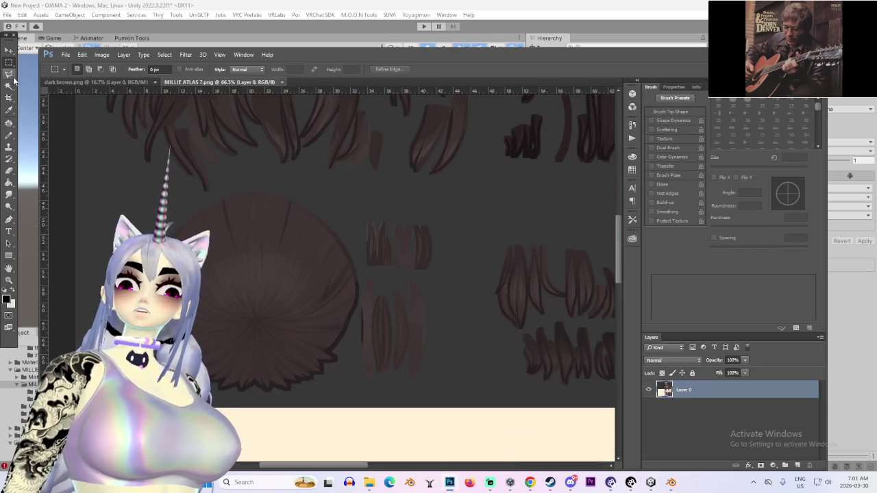
{"action": "key", "text": "l"}
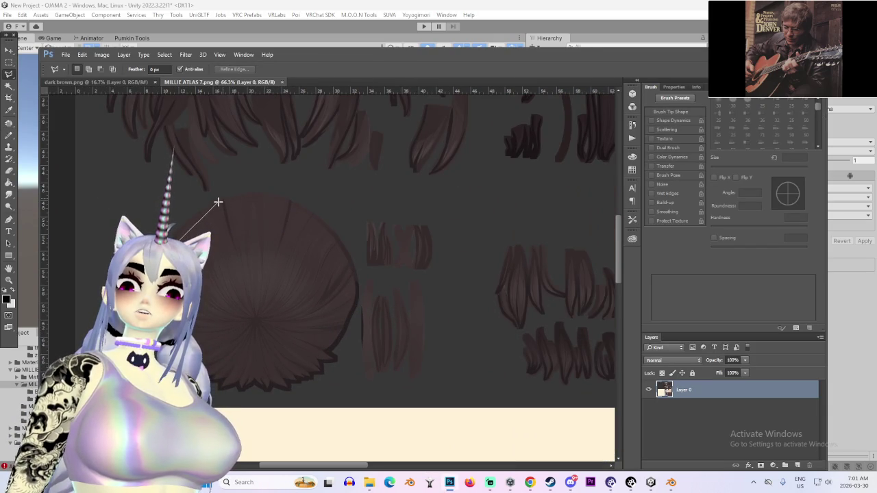
{"action": "left_click", "coordinate": [273, 198]}
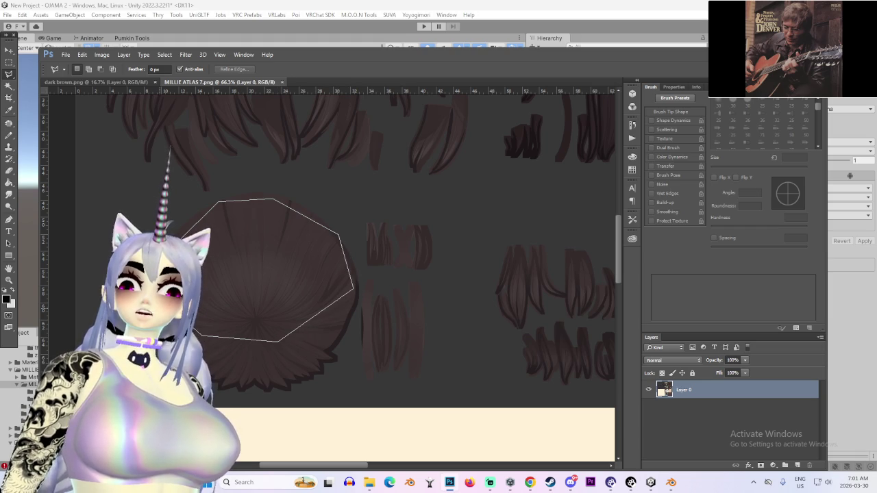
{"action": "double_click", "coordinate": [277, 342]}
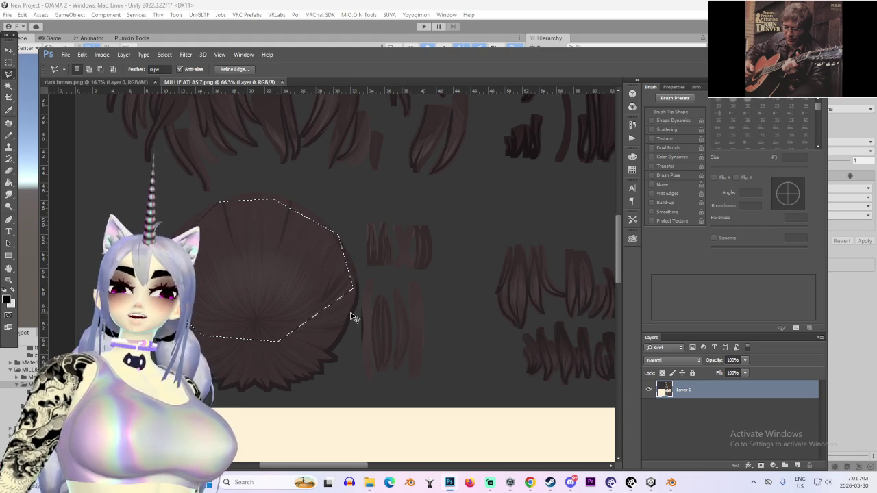
{"action": "key", "text": "ctrl+j"}
- Drag the cap piece into dark brown.png and scale it up about 256%
{"action": "left_click", "coordinate": [8, 50]}
{"action": "mouse_move", "coordinate": [261, 274]}
{"action": "left_mouse_down"}
{"action": "mouse_move", "coordinate": [236, 190]}
{"action": "mouse_move", "coordinate": [108, 79]}
{"action": "mouse_move", "coordinate": [473, 269]}
{"action": "mouse_move", "coordinate": [422, 277]}
{"action": "mouse_move", "coordinate": [287, 242]}
{"action": "mouse_move", "coordinate": [271, 252]}
{"action": "mouse_move", "coordinate": [500, 355]}
{"action": "mouse_move", "coordinate": [377, 328]}
{"action": "left_mouse_up"}
{"action": "key", "text": "ctrl+plus"}
{"action": "key", "text": "ctrl+t"}
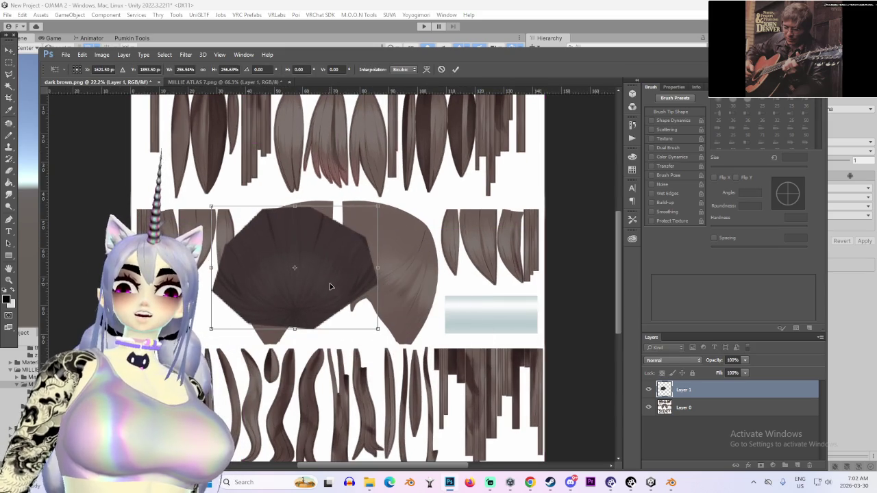
{"action": "key", "text": "Return"}
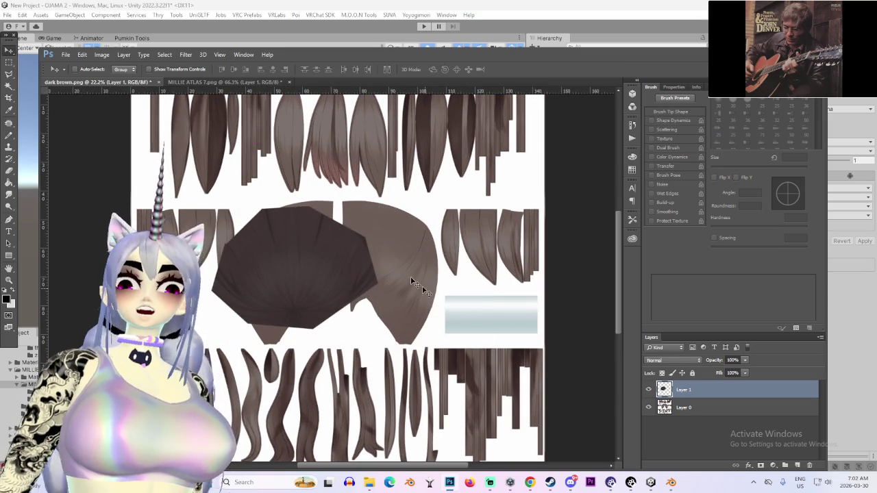
- Align the dark cap over the lighter cap piece and make Layer 0 active
{"action": "mouse_move", "coordinate": [363, 219]}
{"action": "left_mouse_down"}
{"action": "mouse_move", "coordinate": [265, 243]}
{"action": "mouse_move", "coordinate": [442, 280]}
{"action": "mouse_move", "coordinate": [365, 256]}
{"action": "left_mouse_up"}
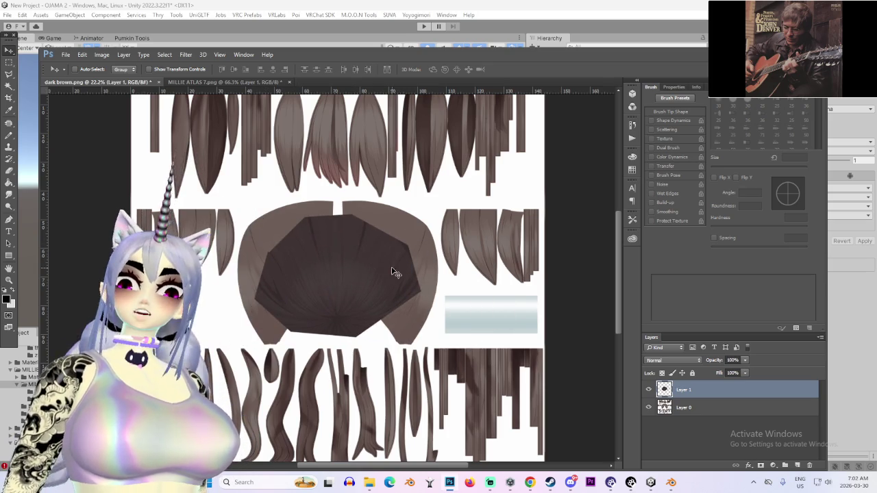
{"action": "scroll", "coordinate": [425, 265], "scroll_direction": "up", "scroll_amount": 1}
{"action": "mouse_move", "coordinate": [424, 264]}
{"action": "left_mouse_down"}
{"action": "mouse_move", "coordinate": [405, 245]}
{"action": "mouse_move", "coordinate": [402, 261]}
{"action": "left_mouse_up"}
{"action": "scroll", "coordinate": [401, 260], "scroll_direction": "up", "scroll_amount": 1}
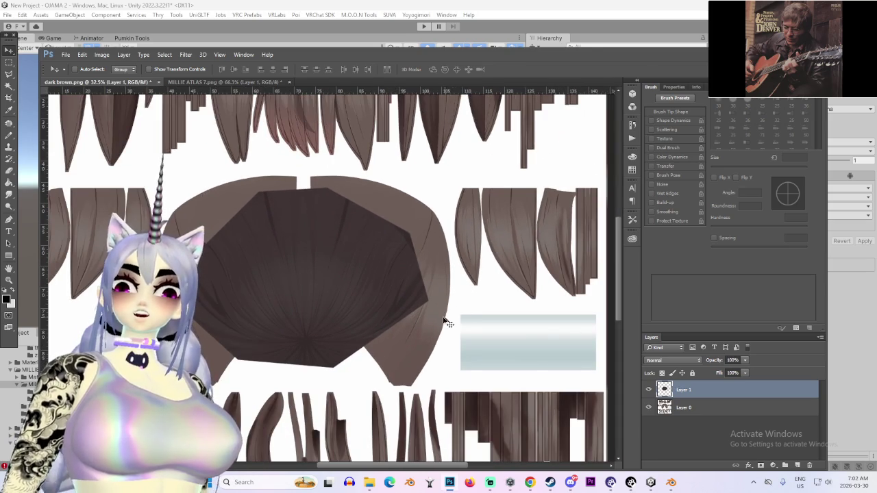
{"action": "left_click", "coordinate": [683, 408]}
{"action": "scroll", "coordinate": [376, 225], "scroll_direction": "up", "scroll_amount": 2}
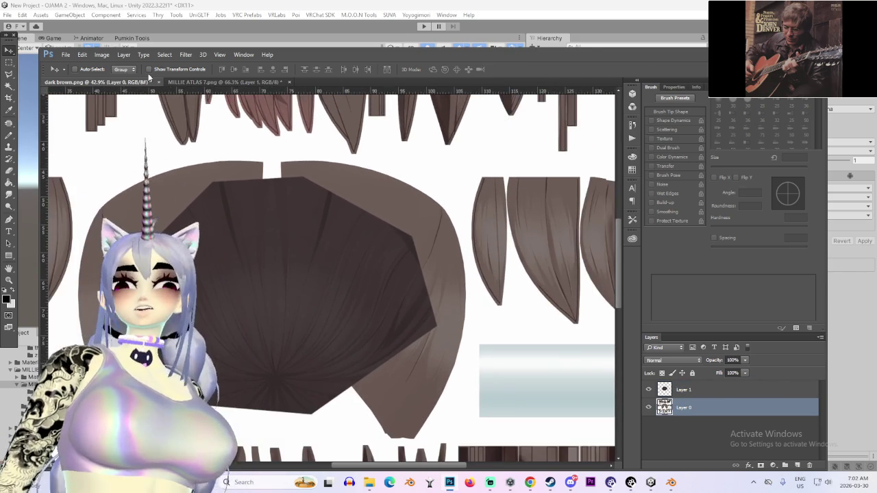
- Briefly check the Image menu, then switch over to the YouTube window
{"action": "left_click", "coordinate": [101, 54]}
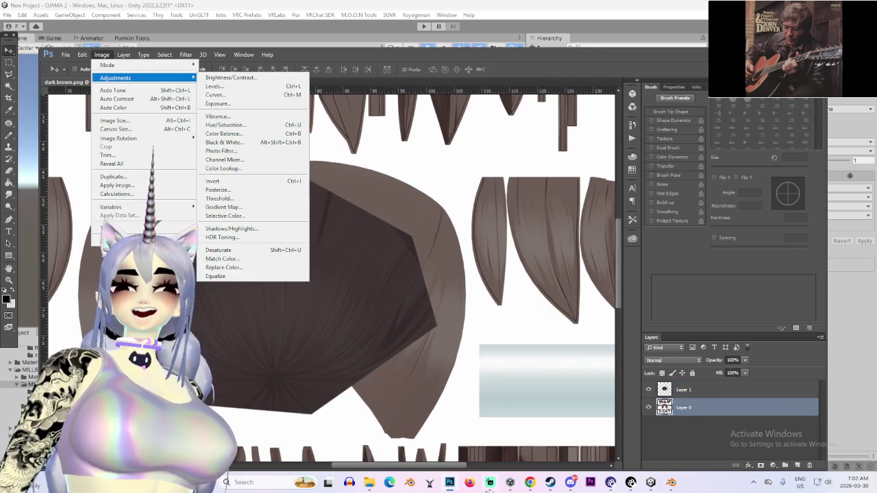
{"action": "left_click", "coordinate": [529, 483]}
{"action": "left_click", "coordinate": [480, 449]}
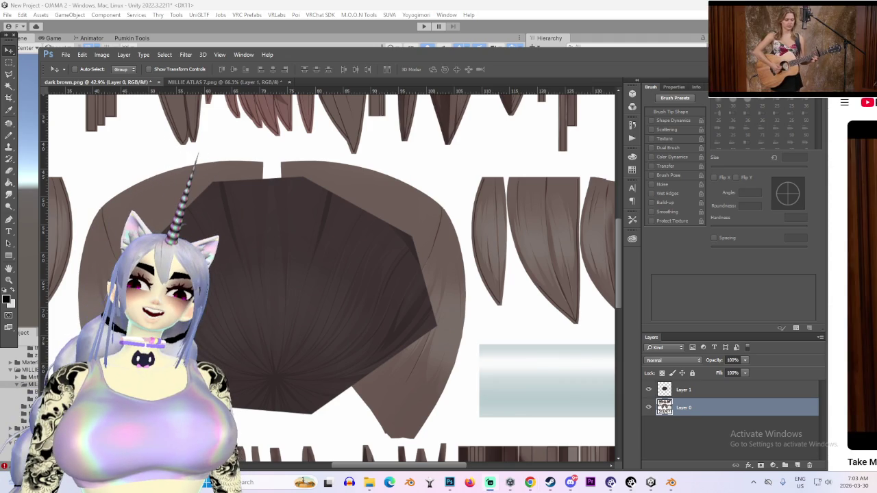
{"action": "scroll", "coordinate": [423, 300], "scroll_direction": "down", "scroll_amount": 3}
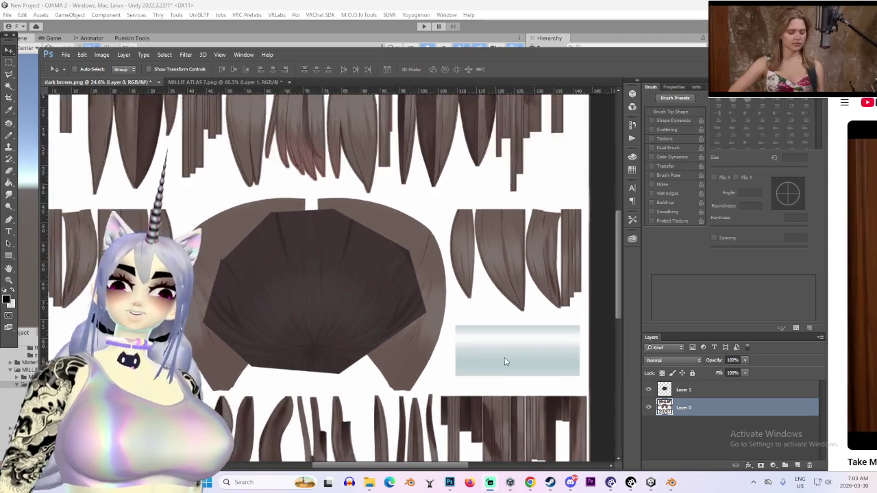
{"action": "scroll", "coordinate": [505, 362], "scroll_direction": "up", "scroll_amount": 2}
- Apply Levels to Layer 0 with the midtone set to about 0.59
{"action": "left_click", "coordinate": [102, 55]}
{"action": "mouse_move", "coordinate": [117, 81]}
{"action": "left_click", "coordinate": [227, 89]}
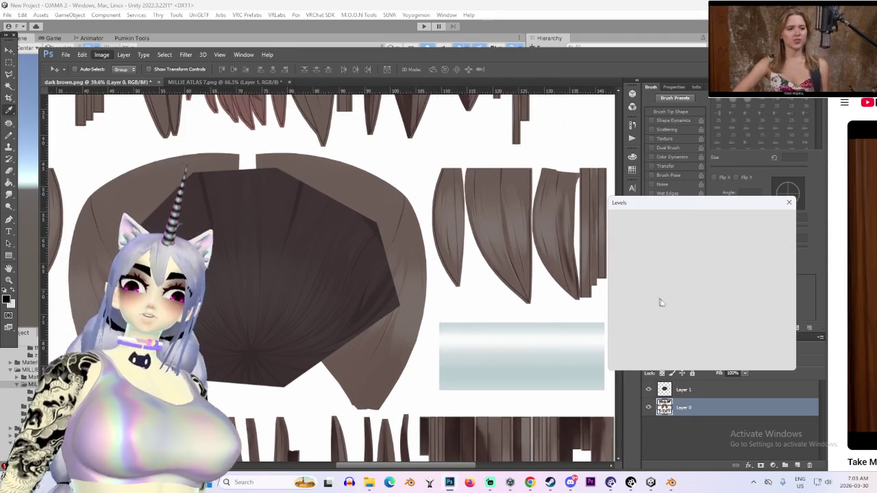
{"action": "mouse_move", "coordinate": [679, 307]}
{"action": "left_mouse_down"}
{"action": "mouse_move", "coordinate": [666, 309]}
{"action": "mouse_move", "coordinate": [706, 310]}
{"action": "mouse_move", "coordinate": [698, 312]}
{"action": "left_mouse_up"}
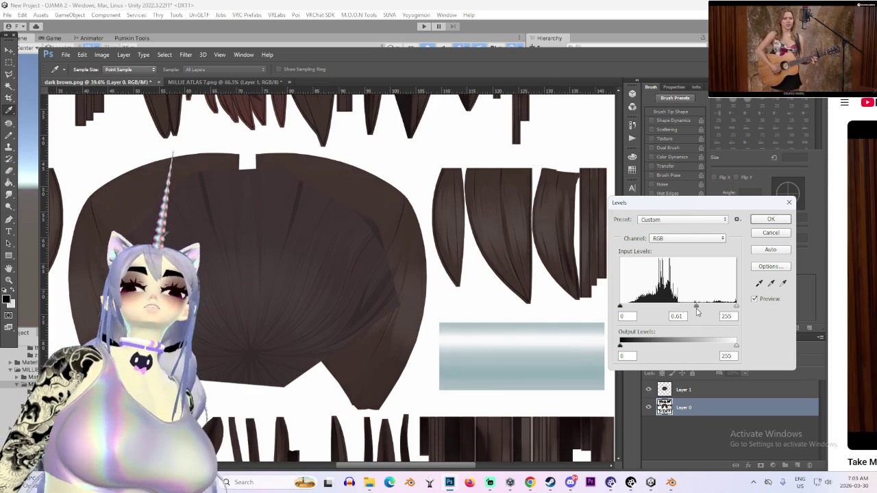
{"action": "left_click_drag", "start_coordinate": [699, 312], "coordinate": [698, 312]}
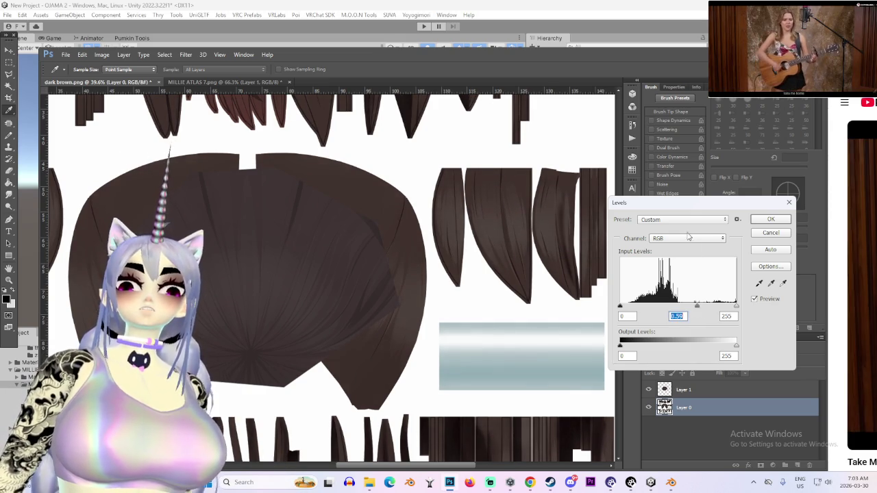
{"action": "left_click", "coordinate": [770, 219]}
- Zoom in on the brown hair cap and bring up the Hue/Saturation dialog
{"action": "key", "text": "v"}
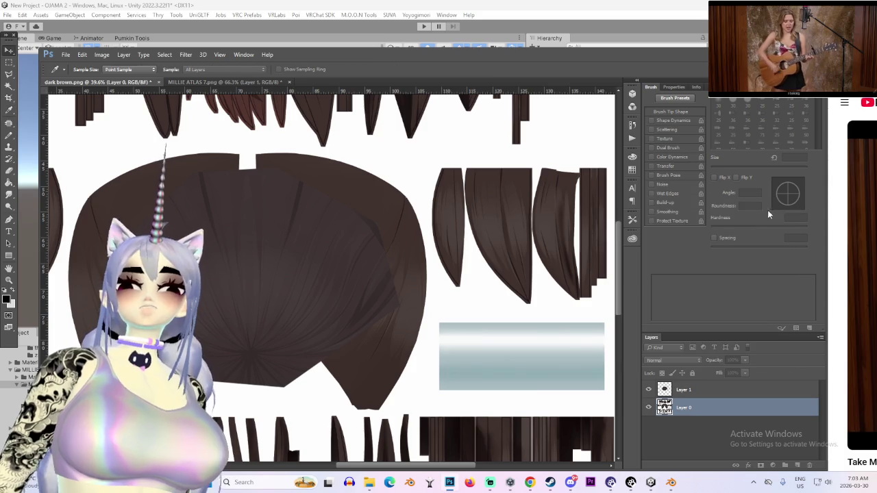
{"action": "key", "text": "ctrl+plus"}
{"action": "key", "text": "ctrl+plus"}
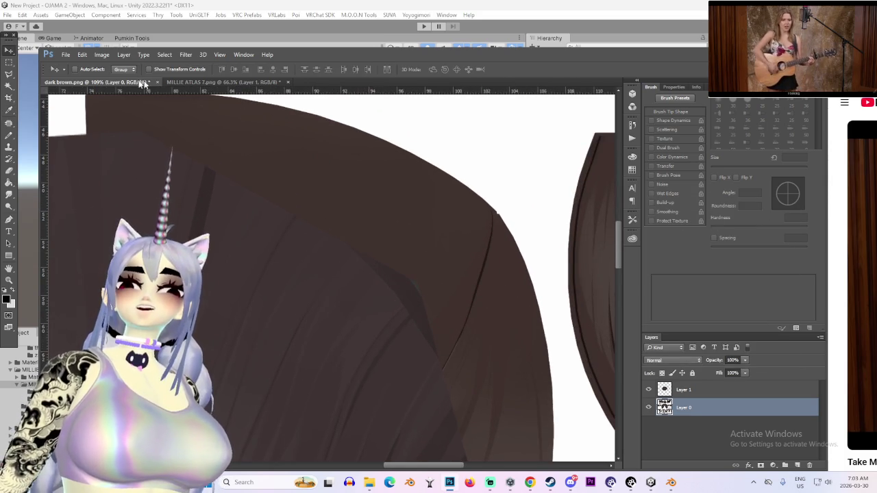
{"action": "left_click", "coordinate": [103, 54]}
{"action": "mouse_move", "coordinate": [116, 77]}
{"action": "left_click", "coordinate": [264, 126]}
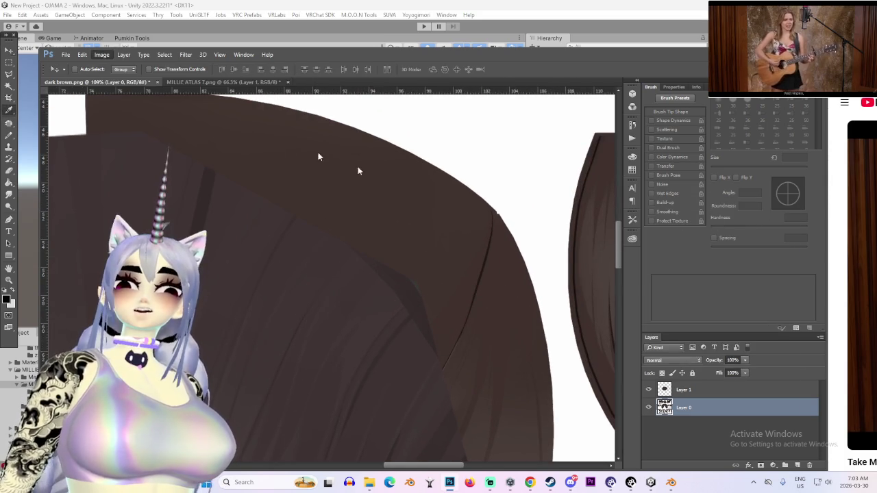
- Set Hue -14, Saturation -32 and Lightness +1 on Layer 0 and apply
{"action": "mouse_move", "coordinate": [671, 340]}
{"action": "left_mouse_down"}
{"action": "mouse_move", "coordinate": [644, 339]}
{"action": "mouse_move", "coordinate": [687, 338]}
{"action": "left_mouse_up"}
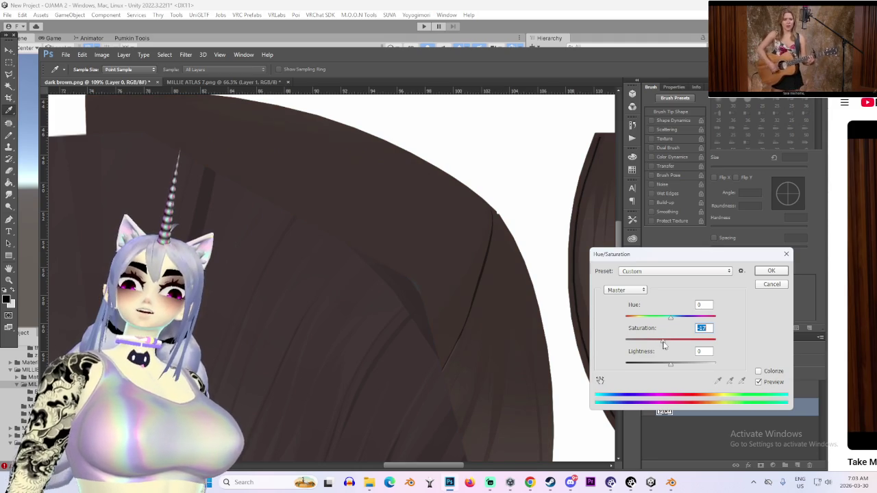
{"action": "left_click_drag", "start_coordinate": [664, 344], "coordinate": [667, 344]}
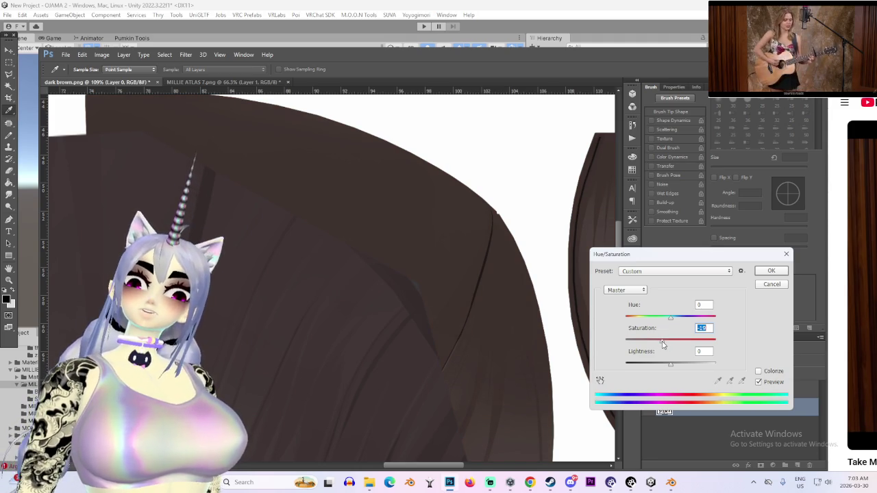
{"action": "left_click_drag", "start_coordinate": [662, 344], "coordinate": [656, 345]}
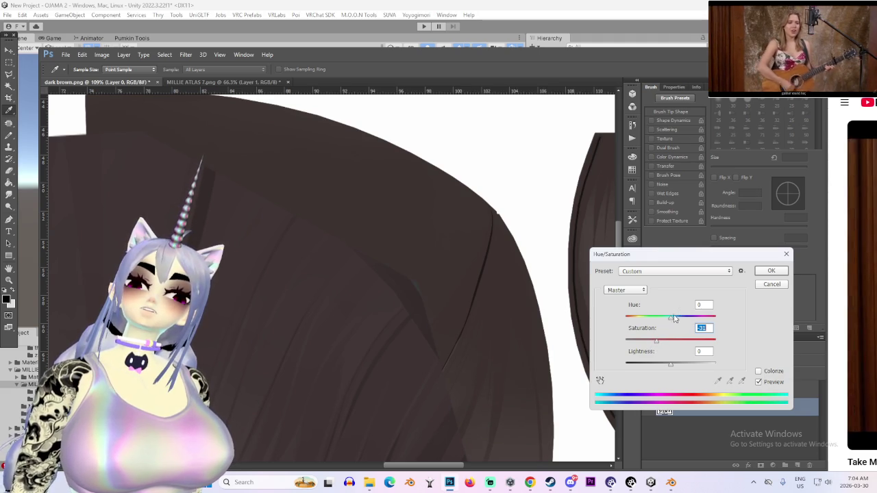
{"action": "mouse_move", "coordinate": [675, 318]}
{"action": "left_mouse_down"}
{"action": "mouse_move", "coordinate": [659, 322]}
{"action": "mouse_move", "coordinate": [670, 321]}
{"action": "left_mouse_up"}
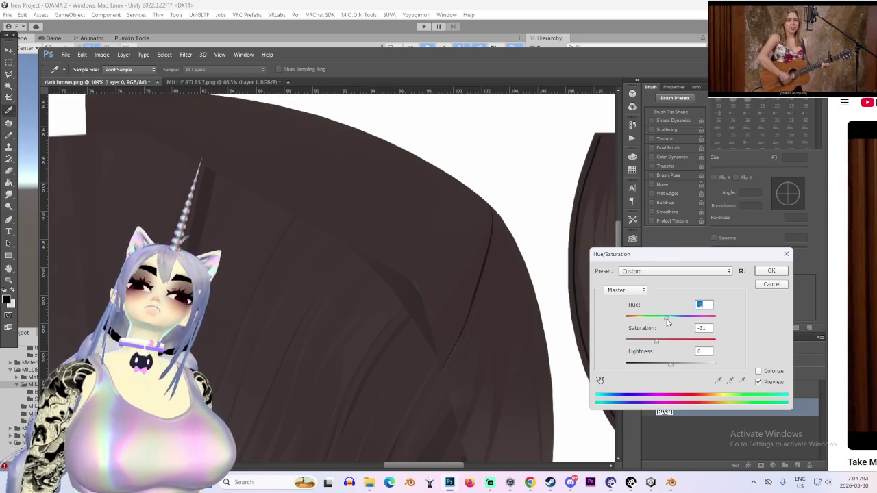
{"action": "left_click_drag", "start_coordinate": [672, 365], "coordinate": [678, 365]}
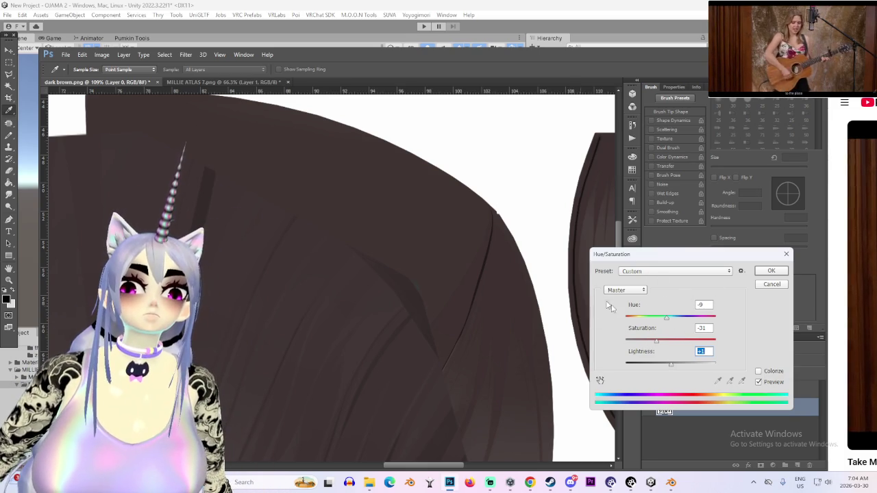
{"action": "left_click", "coordinate": [667, 319]}
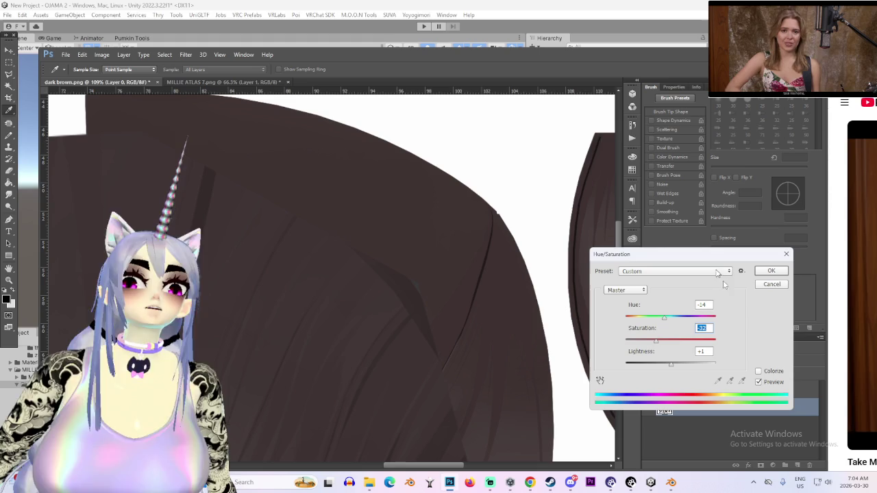
{"action": "left_click", "coordinate": [781, 271]}
- Zoom out to the whole texture and hide the copied cap Layer 1
{"action": "key", "text": "v"}
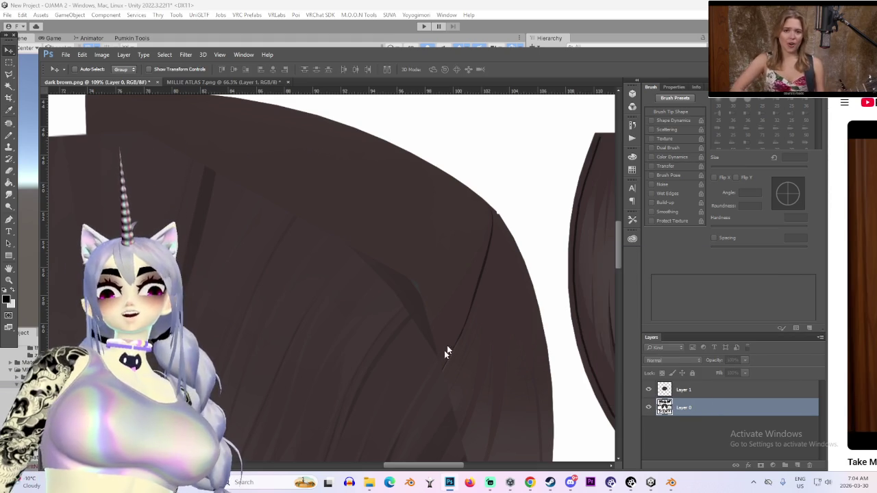
{"action": "scroll", "coordinate": [402, 329], "scroll_direction": "down", "scroll_amount": 5}
{"action": "scroll", "coordinate": [427, 356], "scroll_direction": "down", "scroll_amount": 2}
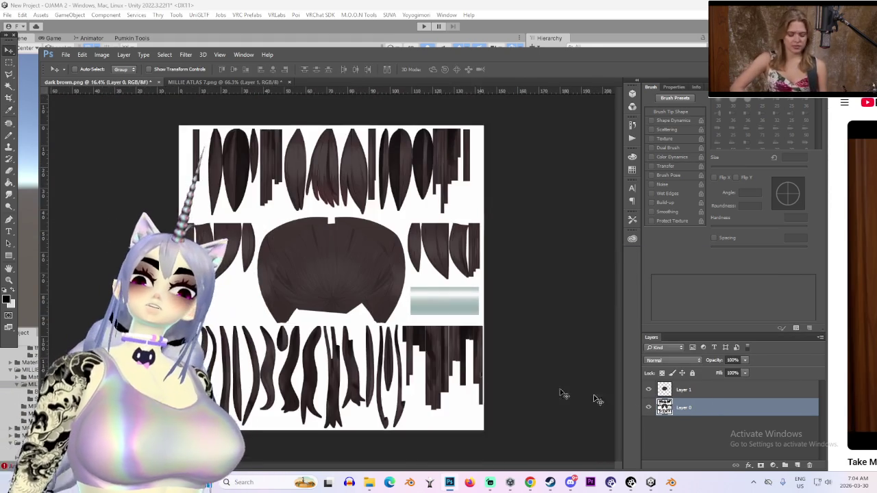
{"action": "left_click", "coordinate": [648, 390]}
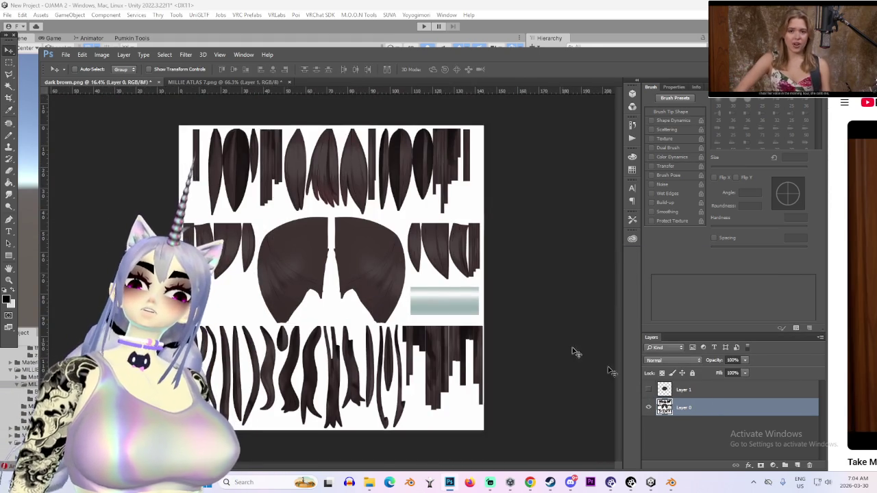
- Save the texture as PNG dark brown.png in the ITEX folder, accepting PNG options
{"action": "left_click", "coordinate": [65, 55]}
{"action": "left_click", "coordinate": [103, 157]}
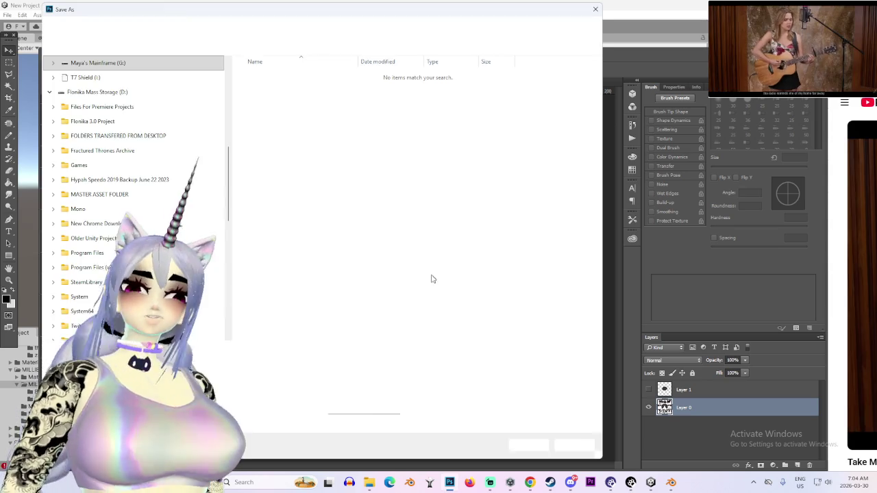
{"action": "left_click", "coordinate": [421, 362]}
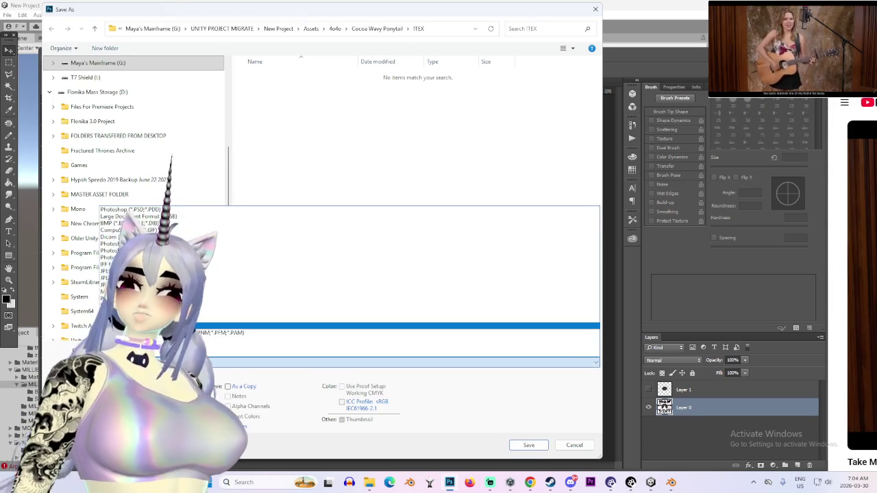
{"action": "left_click", "coordinate": [411, 340]}
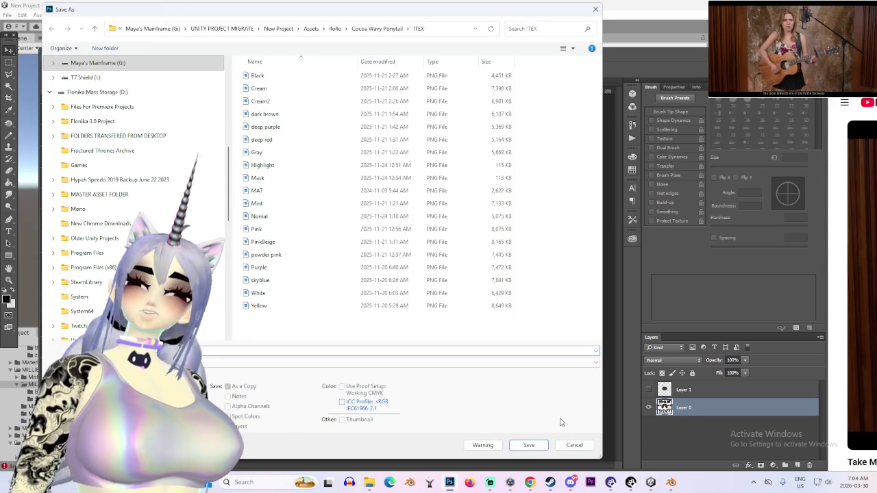
{"action": "left_click", "coordinate": [538, 445]}
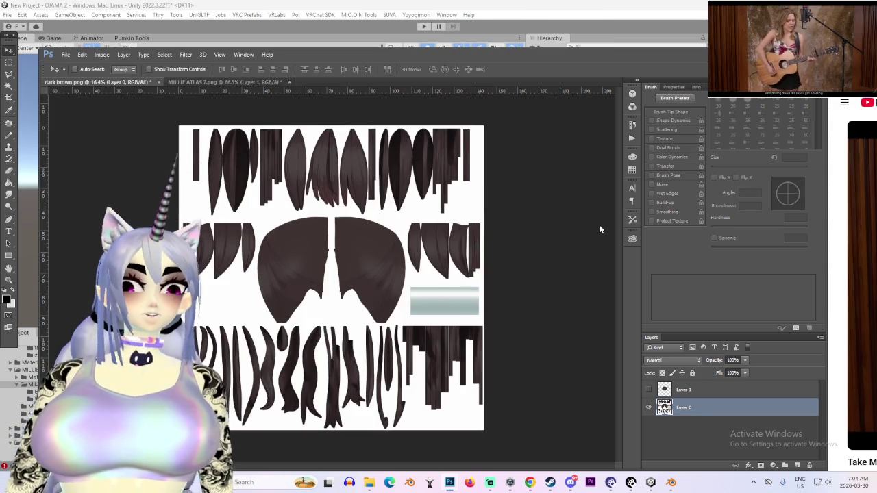
{"action": "left_click", "coordinate": [467, 151]}
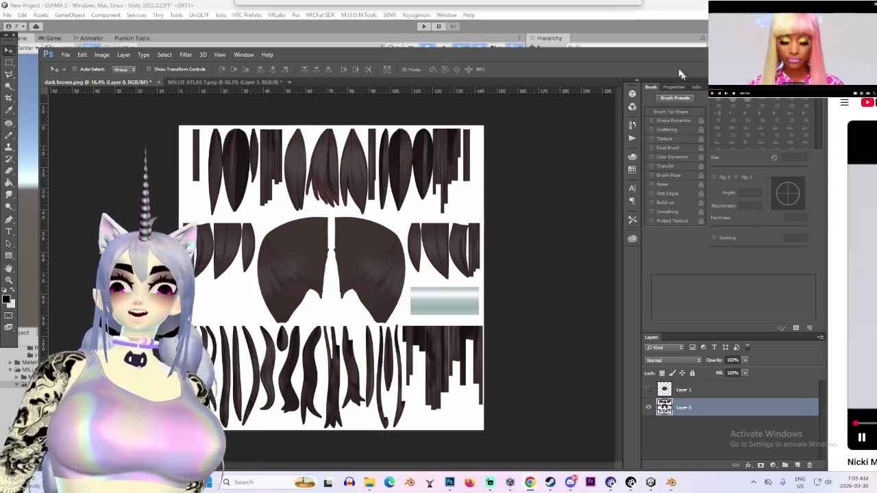
- In YouTube, search 'LAZY TOWN SONG' and open LazyTown - Bing Bang (Time To Dance)
{"action": "key", "text": "super+shift+Left"}
{"action": "left_click", "coordinate": [559, 453]}
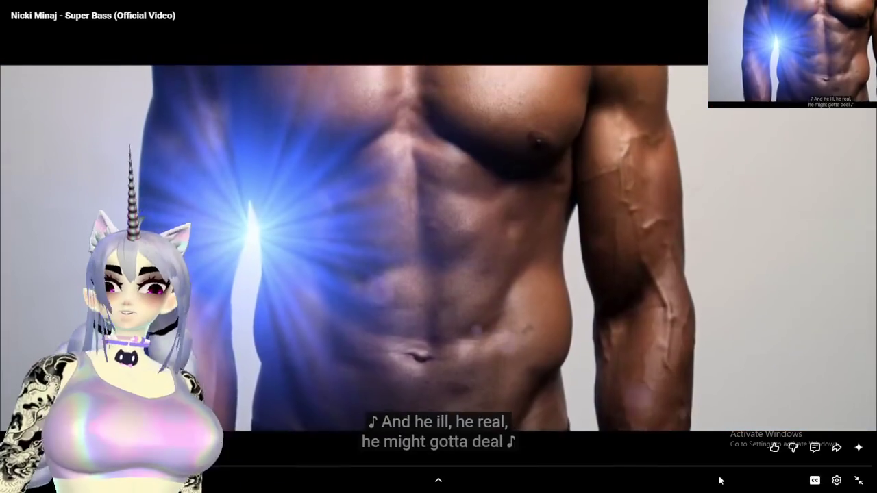
{"action": "key", "text": "Escape"}
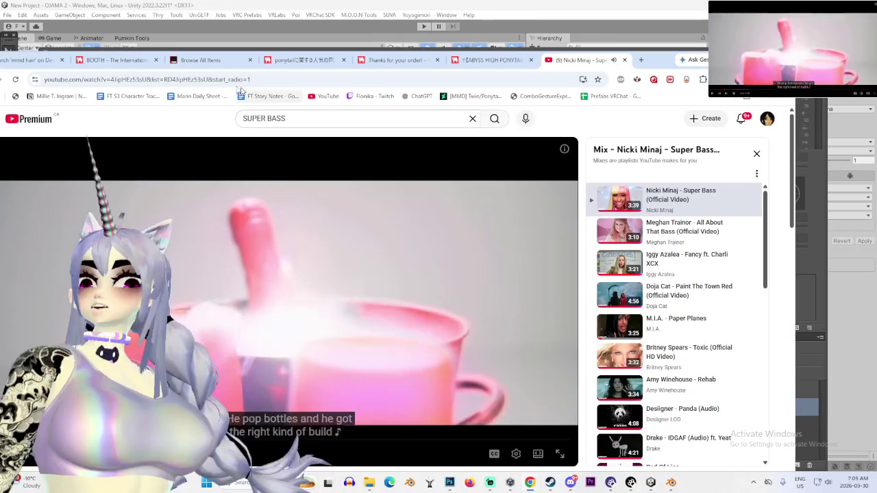
{"action": "triple_click", "coordinate": [297, 120]}
{"action": "type", "text": "L"}
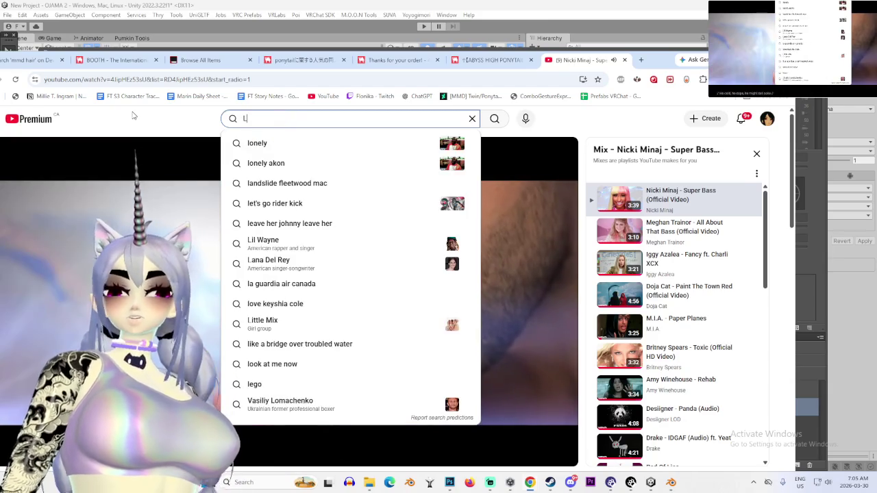
{"action": "type", "text": "AZY TOW"}
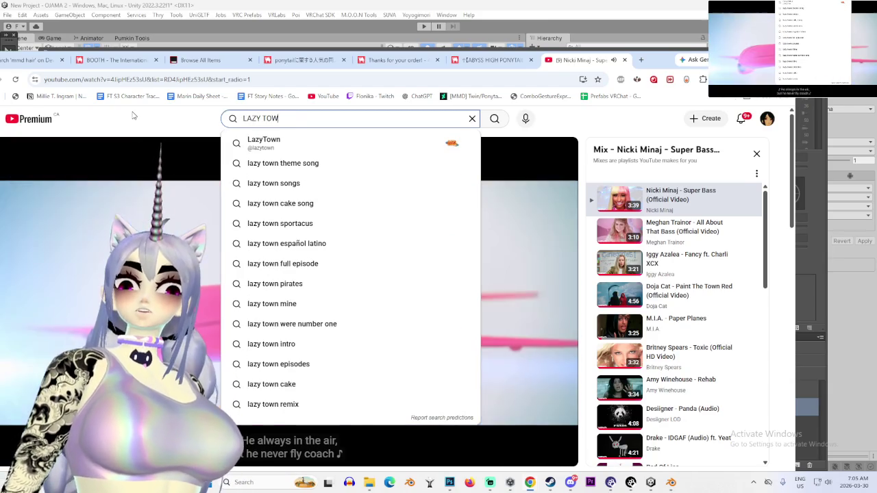
{"action": "type", "text": "N SONG"}
{"action": "key", "text": "Return"}
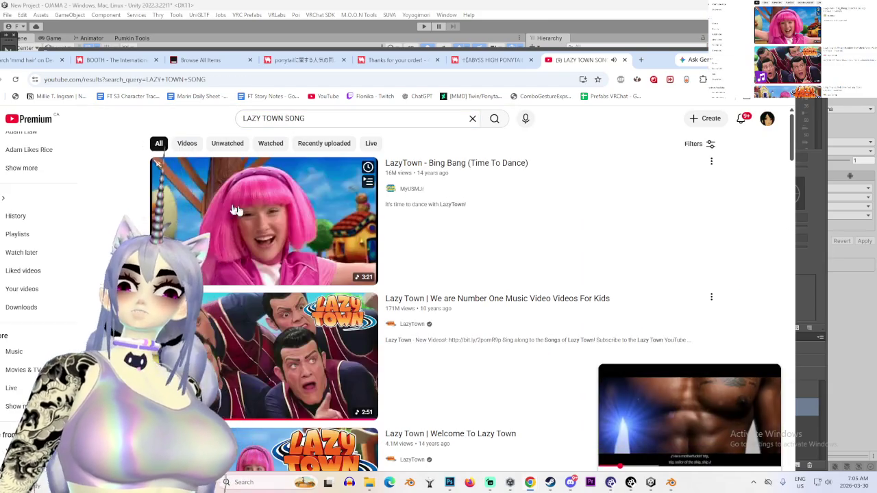
{"action": "left_click", "coordinate": [264, 220]}
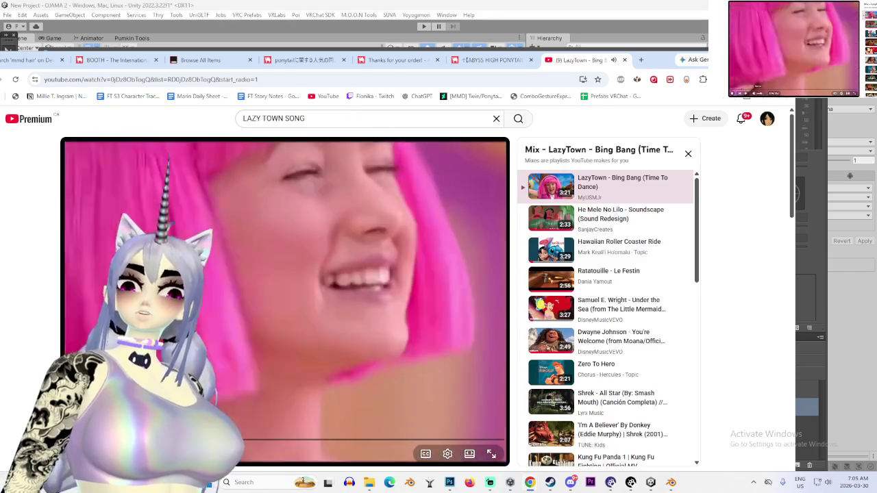
- Play Bing Bang full screen, pause it, exit full screen, and return to Unity
{"action": "double_click", "coordinate": [476, 236]}
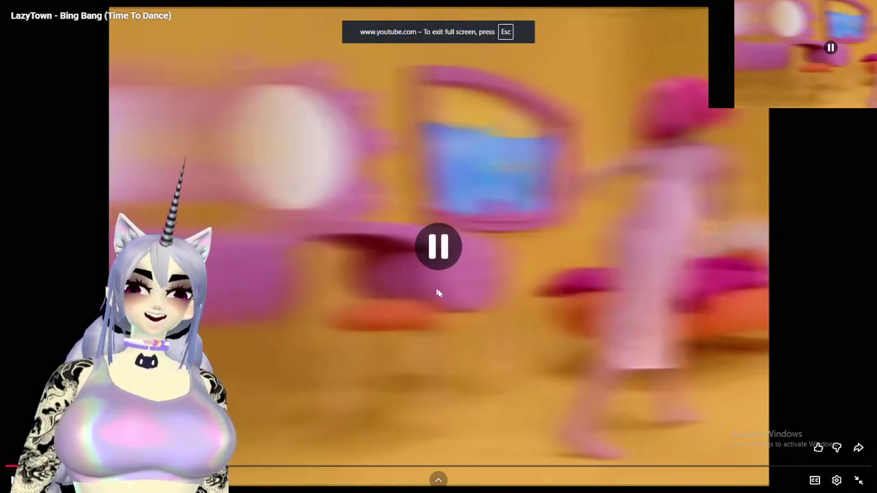
{"action": "left_click", "coordinate": [209, 293]}
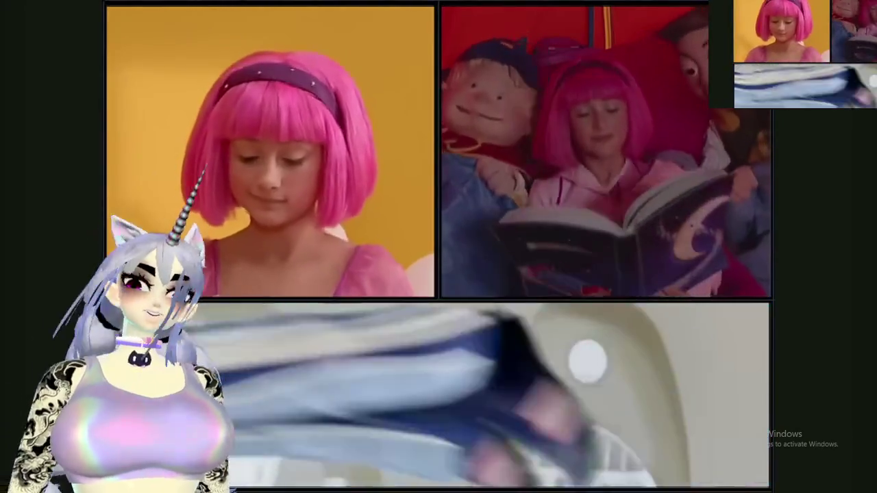
{"action": "key", "text": "space"}
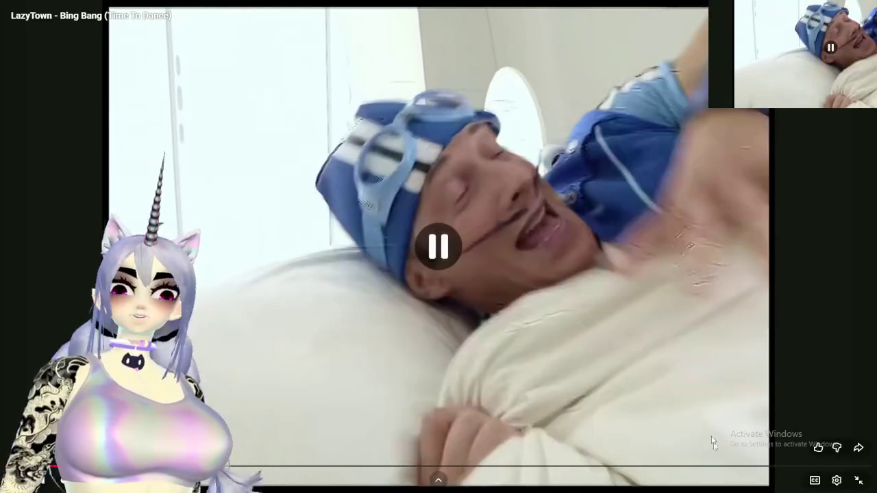
{"action": "key", "text": "Escape"}
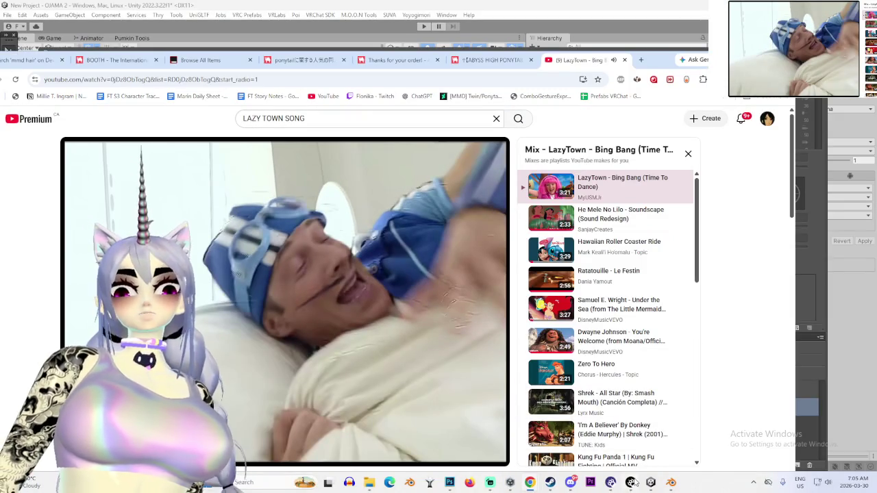
{"action": "left_click", "coordinate": [651, 482]}
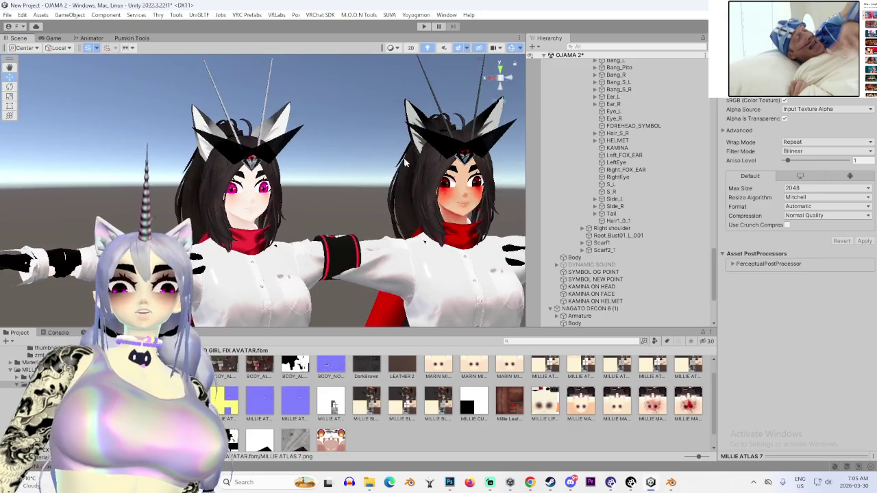
- Select and frame the MILLIE T TOP 15 SUIT FIX avatar, then clear the selection
{"action": "scroll", "coordinate": [462, 224], "scroll_direction": "up", "scroll_amount": 2}
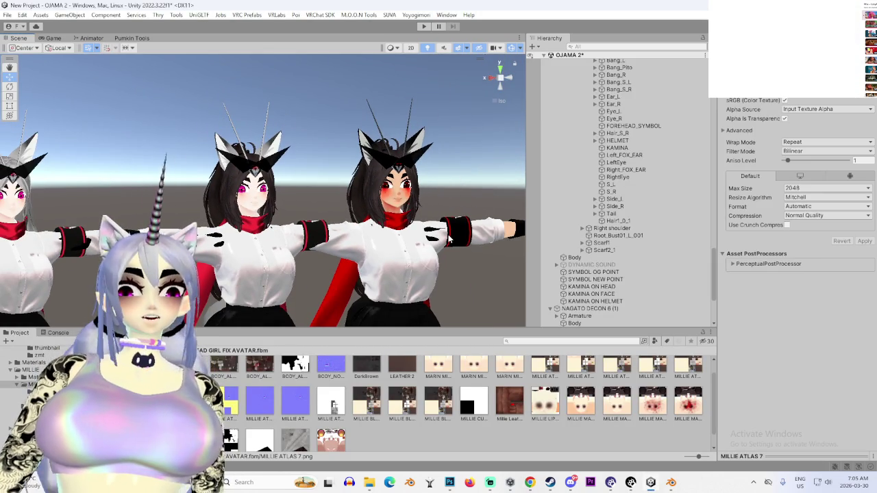
{"action": "scroll", "coordinate": [462, 225], "scroll_direction": "up", "scroll_amount": 1}
{"action": "scroll", "coordinate": [463, 225], "scroll_direction": "down", "scroll_amount": 1}
{"action": "scroll", "coordinate": [621, 246], "scroll_direction": "up", "scroll_amount": 10}
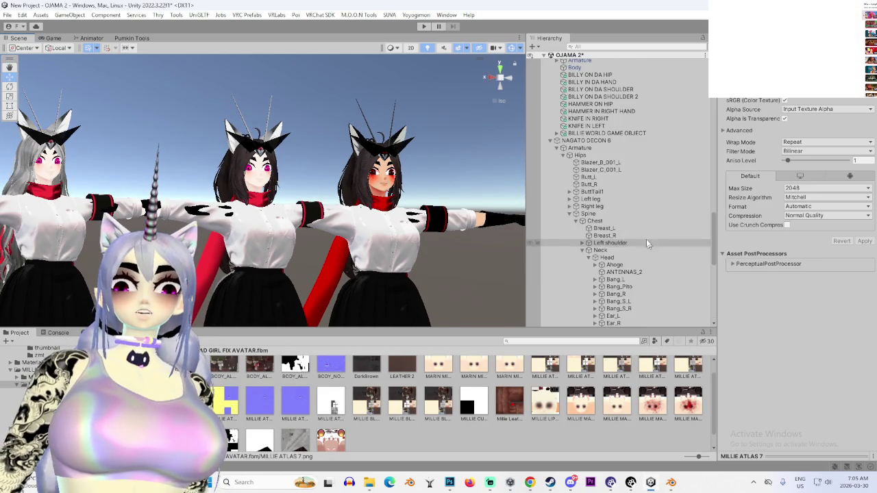
{"action": "scroll", "coordinate": [596, 192], "scroll_direction": "up", "scroll_amount": 6}
{"action": "left_click", "coordinate": [604, 223]}
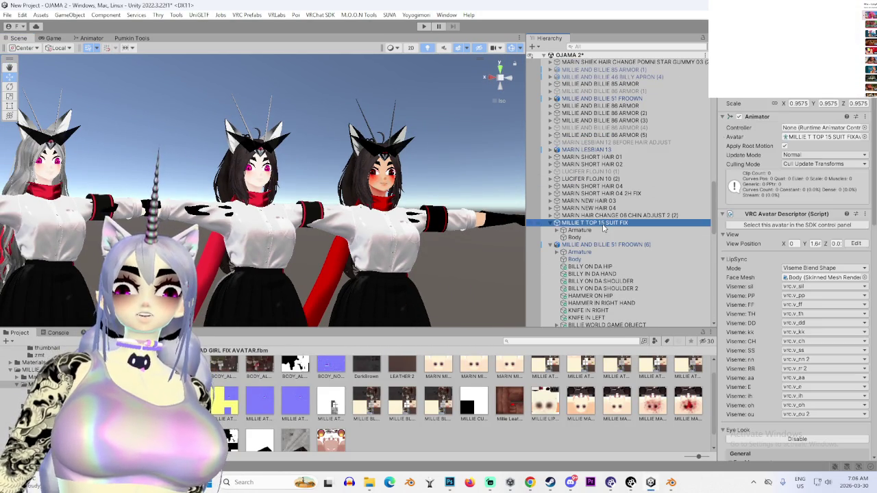
{"action": "double_click", "coordinate": [604, 223]}
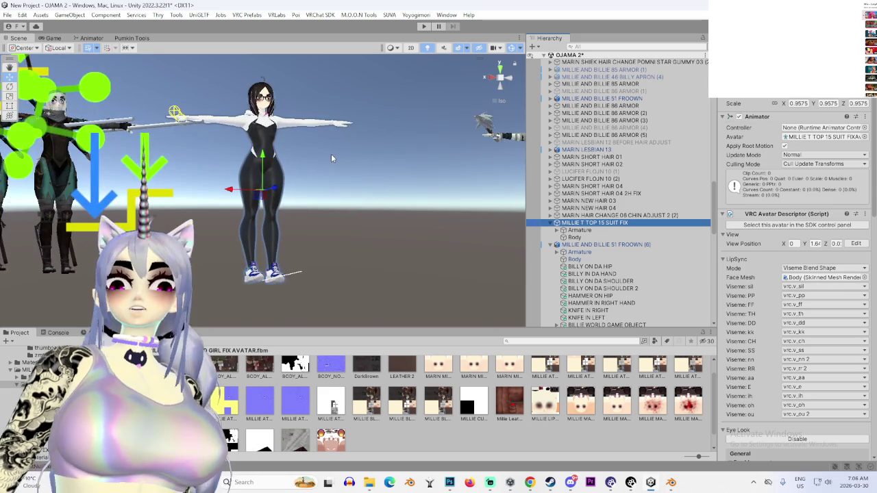
{"action": "scroll", "coordinate": [312, 251], "scroll_direction": "up", "scroll_amount": 4}
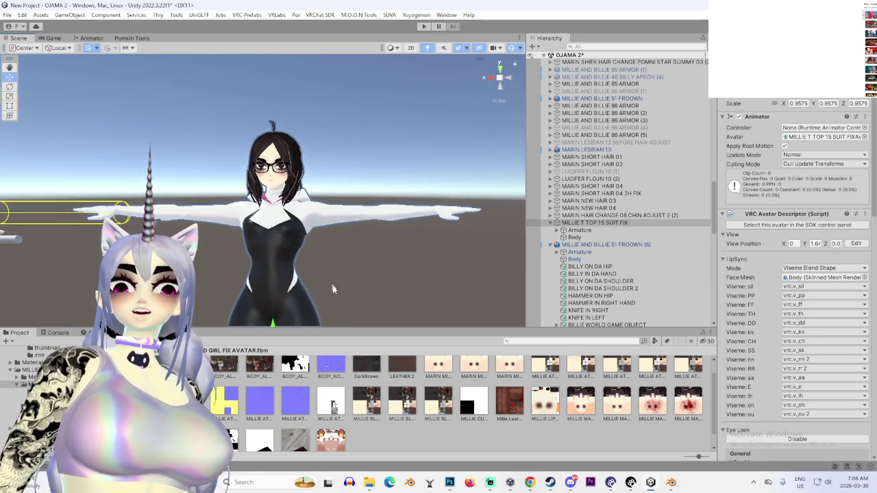
{"action": "scroll", "coordinate": [348, 263], "scroll_direction": "up", "scroll_amount": 3}
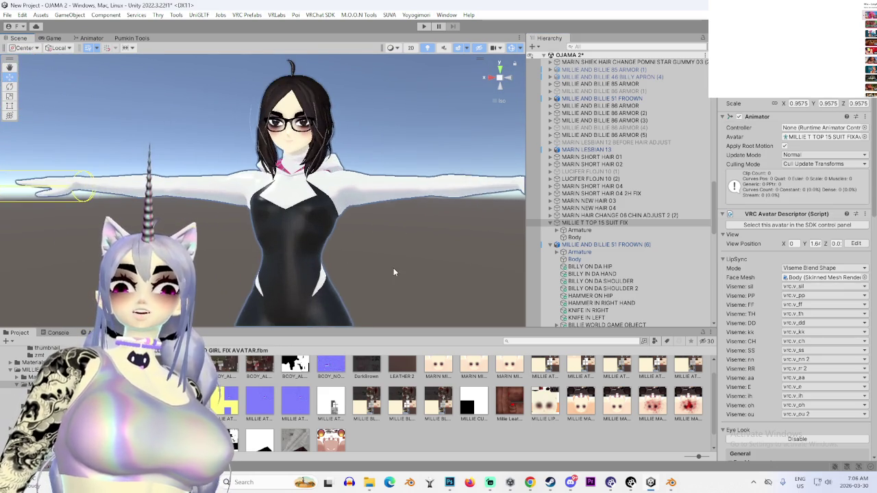
{"action": "left_click", "coordinate": [394, 267]}
- Bring the YouTube LazyTown page forward and drag the browser aside to uncover Unity
{"action": "scroll", "coordinate": [425, 264], "scroll_direction": "up", "scroll_amount": 2}
{"action": "scroll", "coordinate": [372, 217], "scroll_direction": "up", "scroll_amount": 3}
{"action": "scroll", "coordinate": [371, 220], "scroll_direction": "down", "scroll_amount": 5}
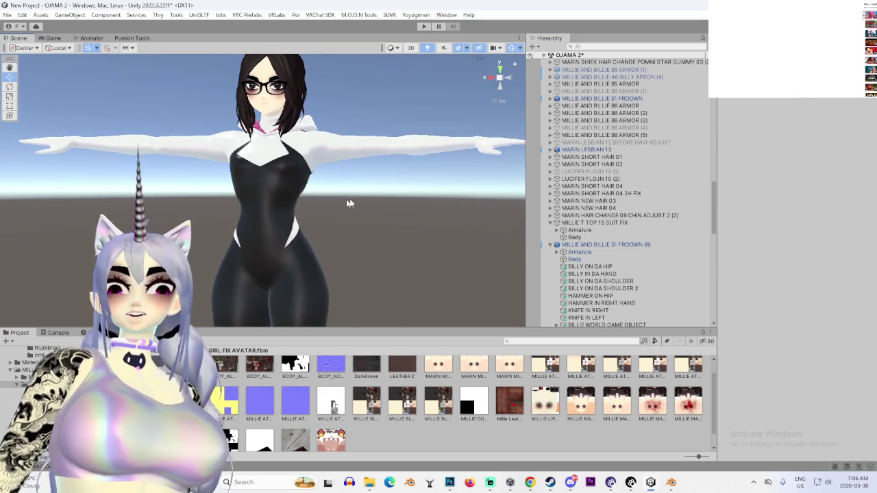
{"action": "scroll", "coordinate": [356, 204], "scroll_direction": "down", "scroll_amount": 3}
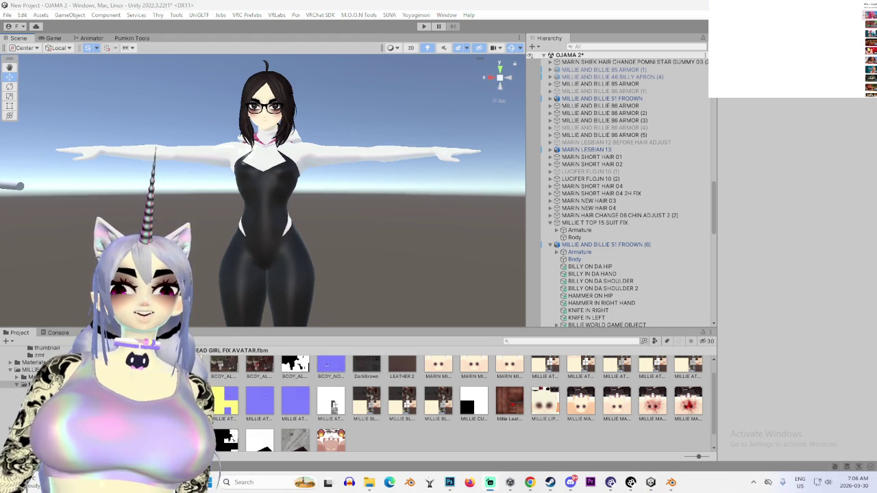
{"action": "scroll", "coordinate": [607, 264], "scroll_direction": "up", "scroll_amount": 5}
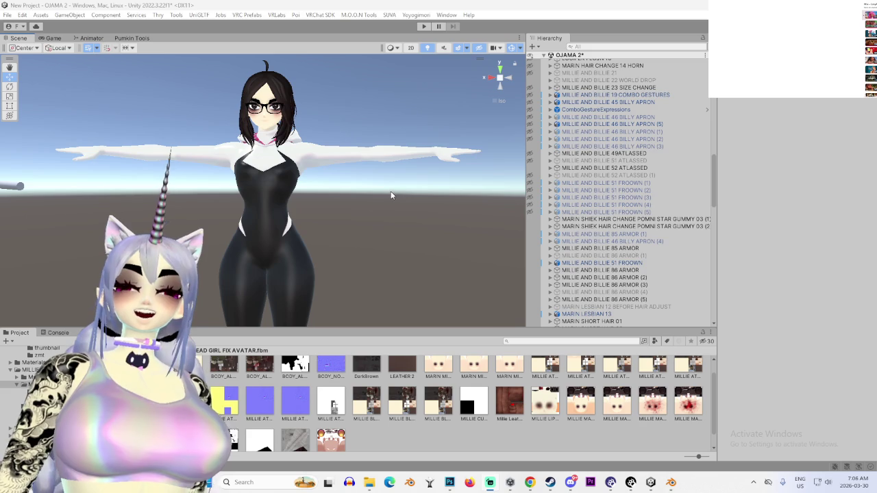
{"action": "mouse_move", "coordinate": [531, 483]}
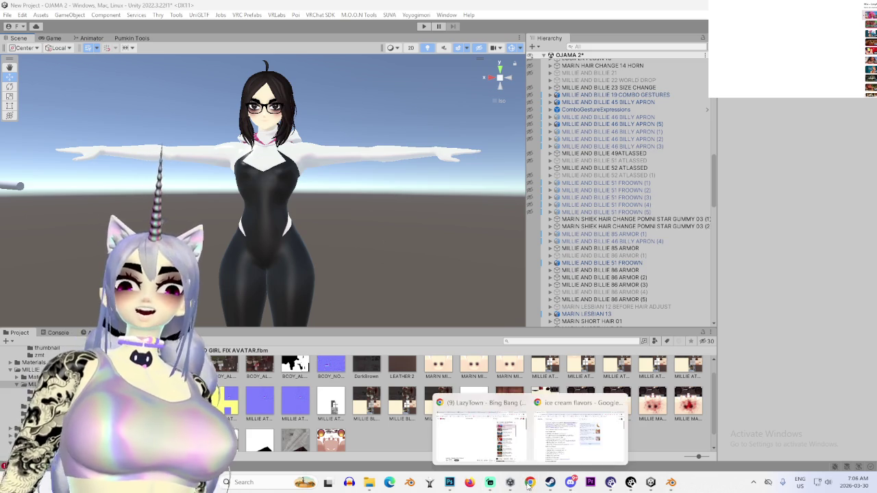
{"action": "left_click", "coordinate": [459, 429]}
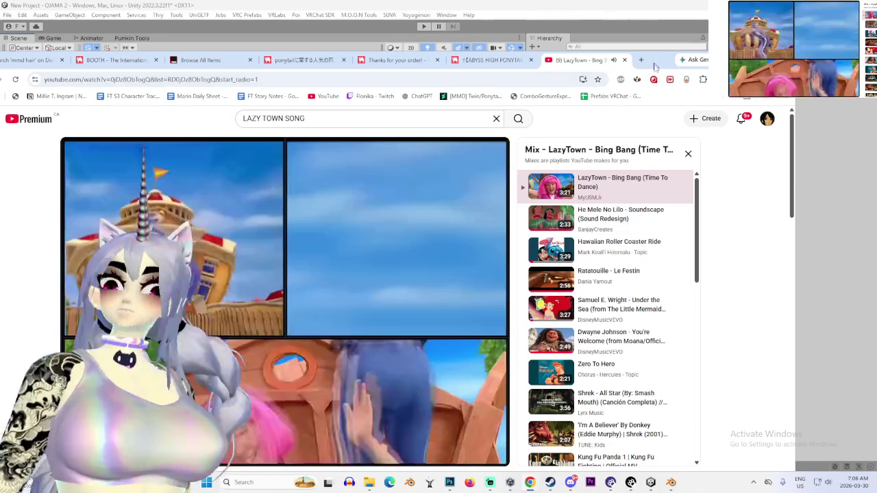
{"action": "left_click_drag", "start_coordinate": [497, 60], "coordinate": [876, 60]}
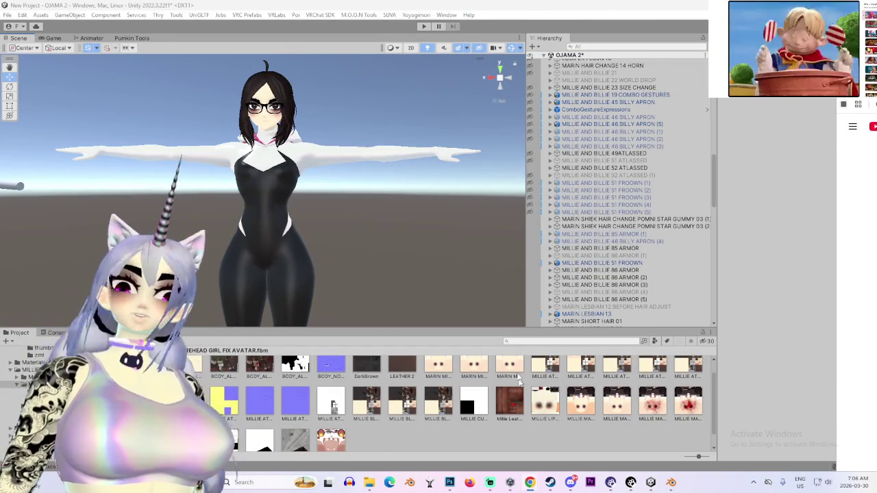
- Frame the NAGATO DECON 6 avatar and orbit the Scene view in close
{"action": "scroll", "coordinate": [658, 266], "scroll_direction": "down", "scroll_amount": 3}
{"action": "scroll", "coordinate": [712, 226], "scroll_direction": "down", "scroll_amount": 5}
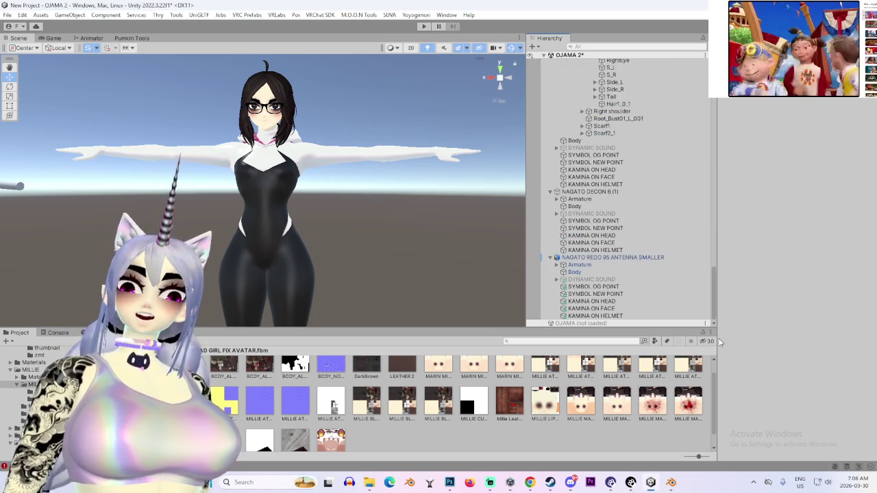
{"action": "scroll", "coordinate": [592, 267], "scroll_direction": "down", "scroll_amount": 3}
{"action": "scroll", "coordinate": [592, 271], "scroll_direction": "up", "scroll_amount": 4}
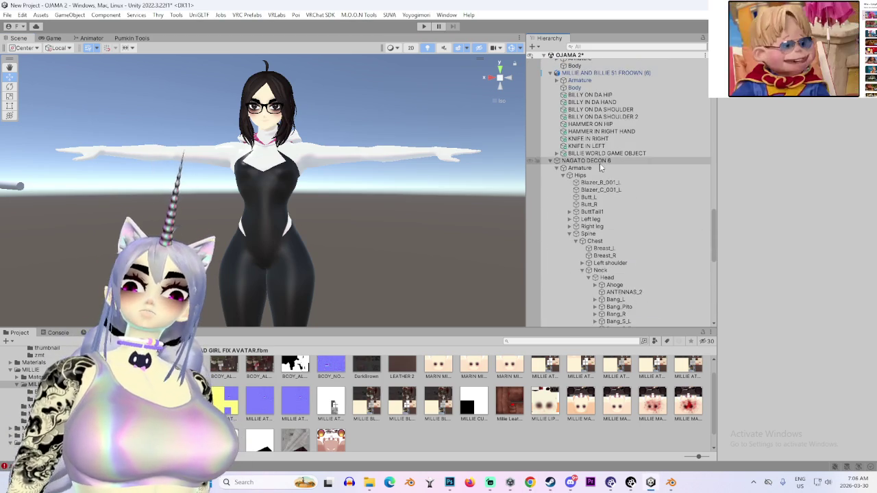
{"action": "double_click", "coordinate": [585, 161]}
{"action": "mouse_move", "coordinate": [321, 228]}
{"action": "left_mouse_down"}
{"action": "mouse_move", "coordinate": [306, 283]}
{"action": "mouse_move", "coordinate": [274, 294]}
{"action": "left_mouse_up"}
{"action": "scroll", "coordinate": [596, 268], "scroll_direction": "down", "scroll_amount": 3}
{"action": "scroll", "coordinate": [596, 268], "scroll_direction": "down", "scroll_amount": 7}
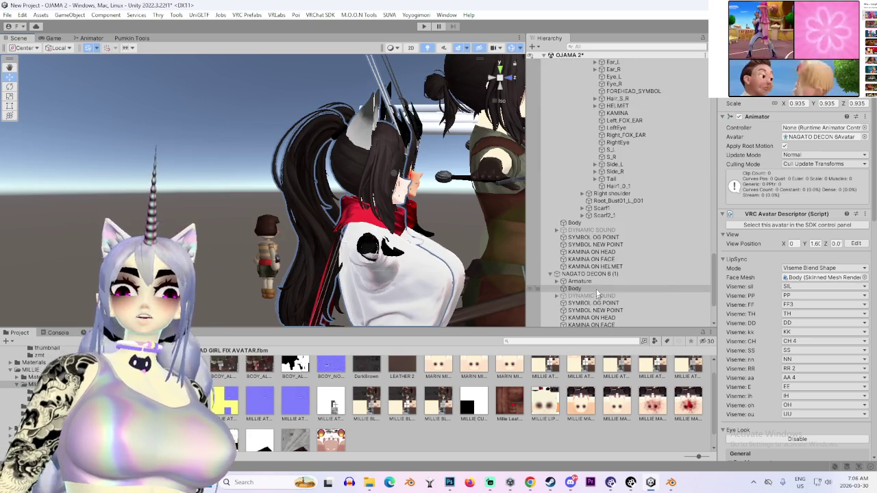
- On the Body's dark brown Poiyomi material, turn off Color Adjust and assign an ITEX texture
{"action": "left_click", "coordinate": [575, 223]}
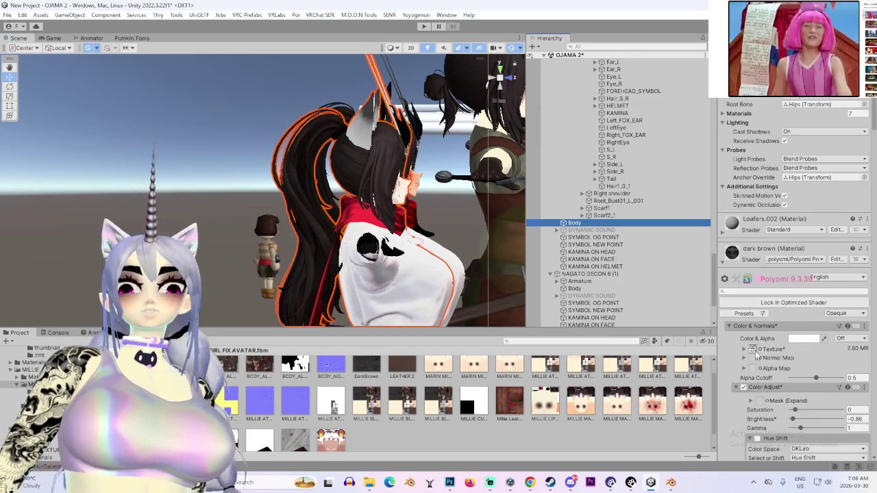
{"action": "left_click", "coordinate": [754, 350]}
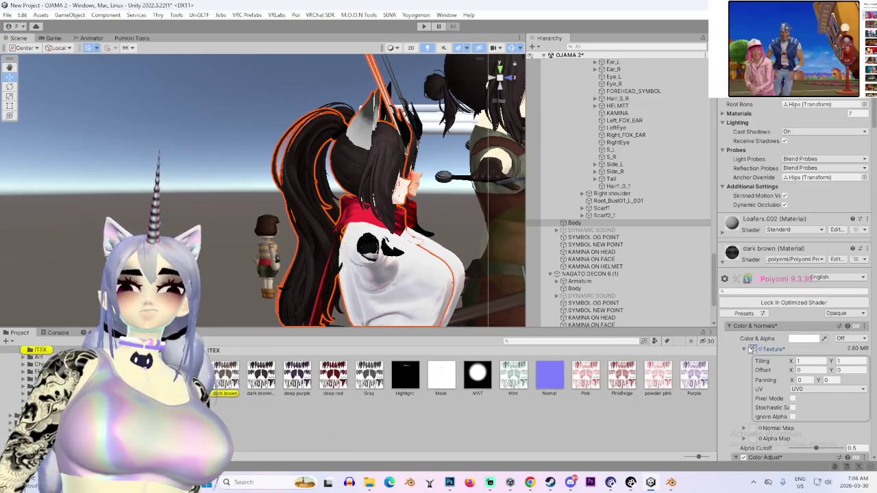
{"action": "scroll", "coordinate": [749, 425], "scroll_direction": "down", "scroll_amount": 2}
{"action": "left_click", "coordinate": [744, 408]}
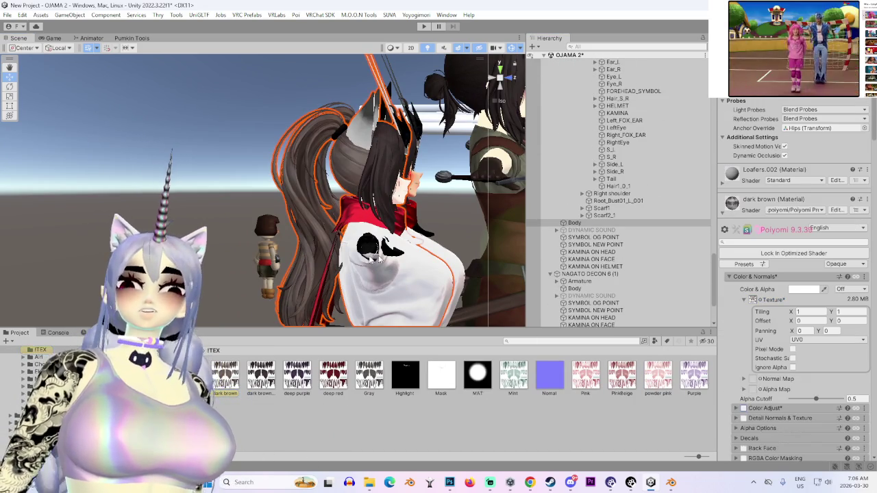
{"action": "left_click_drag", "start_coordinate": [426, 362], "coordinate": [754, 293]}
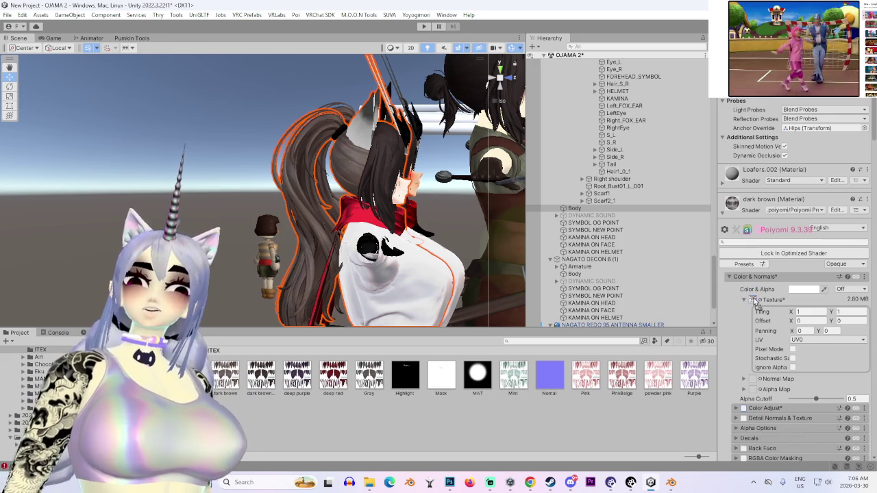
- Orbit around the selected character to view it from behind
{"action": "mouse_move", "coordinate": [438, 205]}
{"action": "left_mouse_down"}
{"action": "mouse_move", "coordinate": [481, 212]}
{"action": "mouse_move", "coordinate": [225, 203]}
{"action": "mouse_move", "coordinate": [244, 223]}
{"action": "mouse_move", "coordinate": [288, 226]}
{"action": "left_mouse_up"}
{"action": "scroll", "coordinate": [411, 274], "scroll_direction": "up", "scroll_amount": 3}
{"action": "left_click_drag", "start_coordinate": [276, 272], "coordinate": [715, 386]}
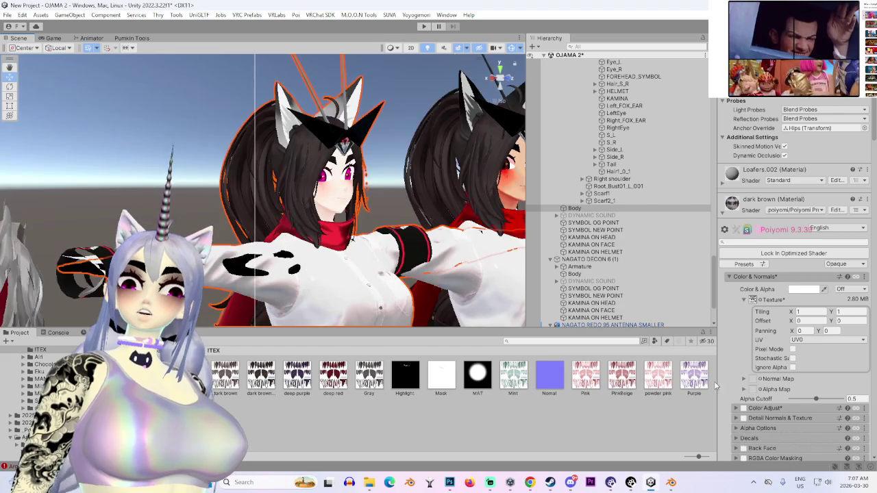
{"action": "scroll", "coordinate": [567, 245], "scroll_direction": "down", "scroll_amount": 3}
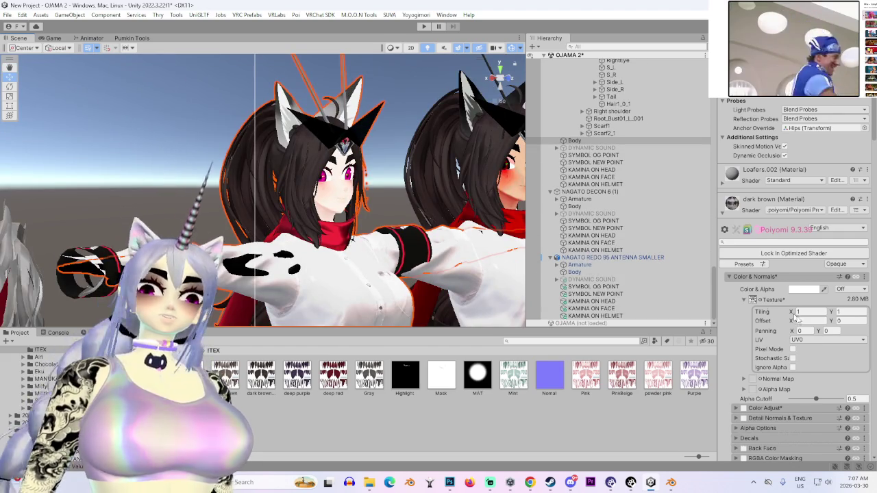
{"action": "scroll", "coordinate": [753, 346], "scroll_direction": "up", "scroll_amount": 3}
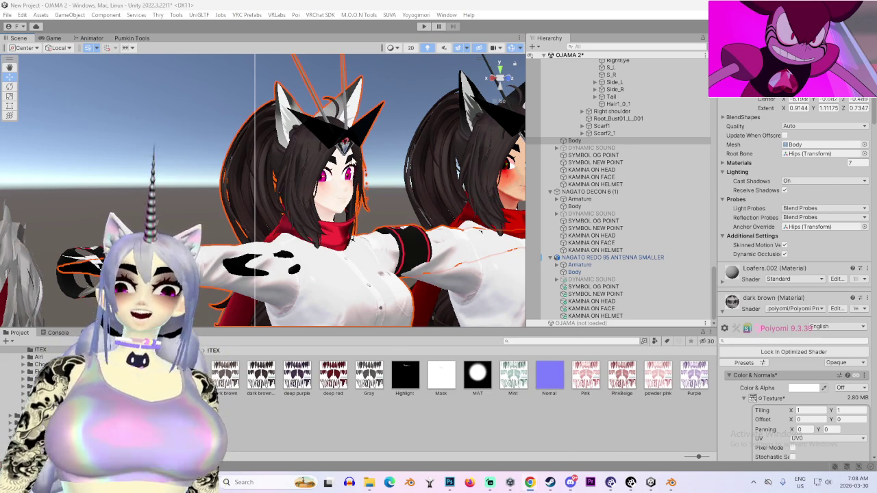
{"action": "key", "text": "alt+Tab"}
{"action": "double_click", "coordinate": [385, 113]}
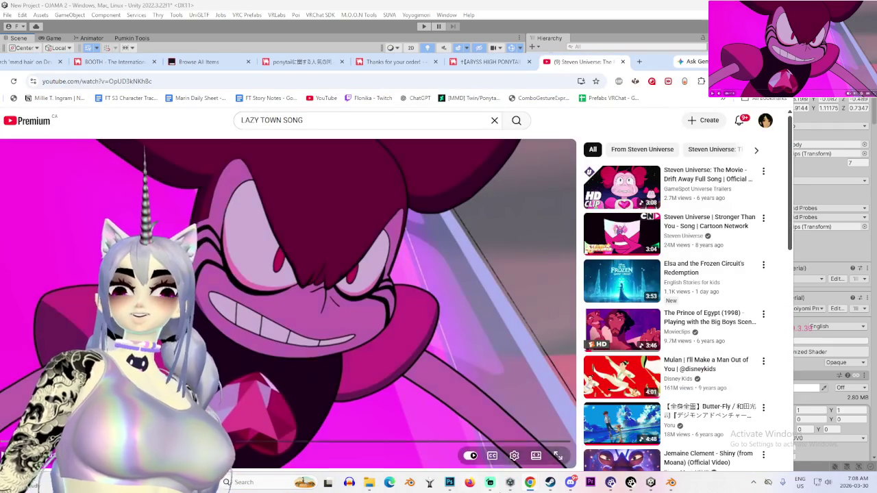
{"action": "scroll", "coordinate": [469, 336], "scroll_direction": "down", "scroll_amount": 2}
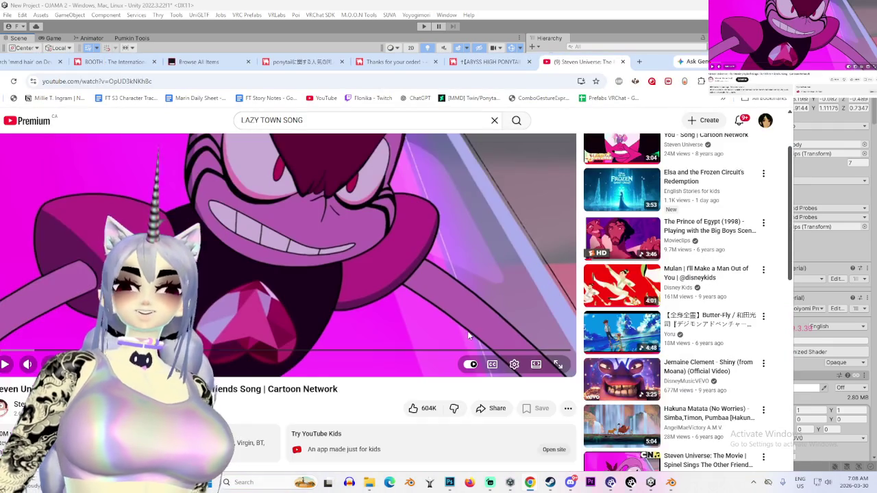
{"action": "scroll", "coordinate": [414, 409], "scroll_direction": "up", "scroll_amount": 2}
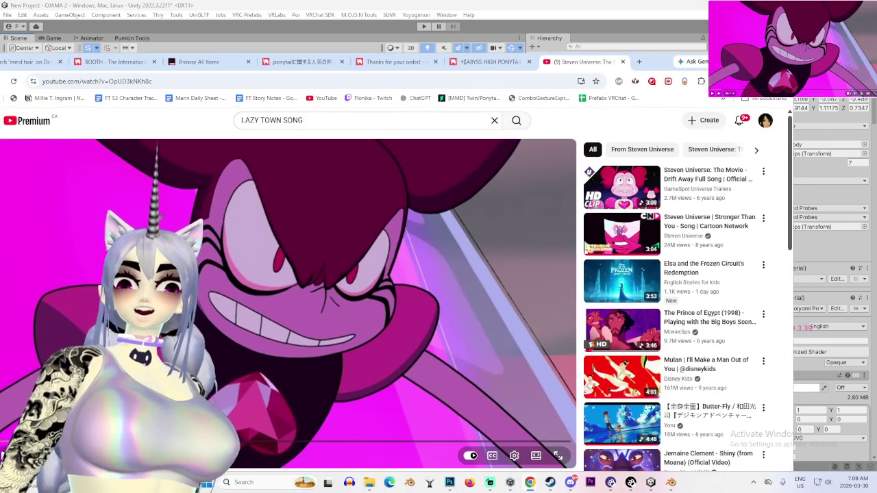
{"action": "double_click", "coordinate": [692, 62]}
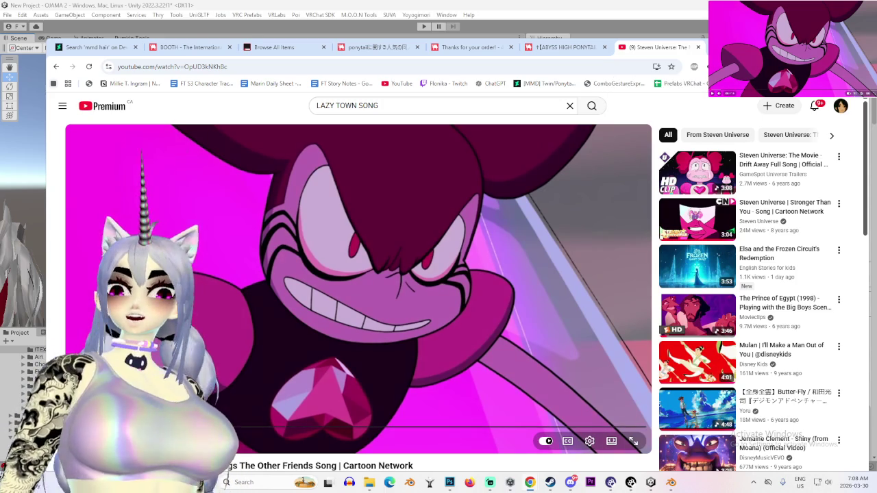
{"action": "left_click", "coordinate": [343, 106]}
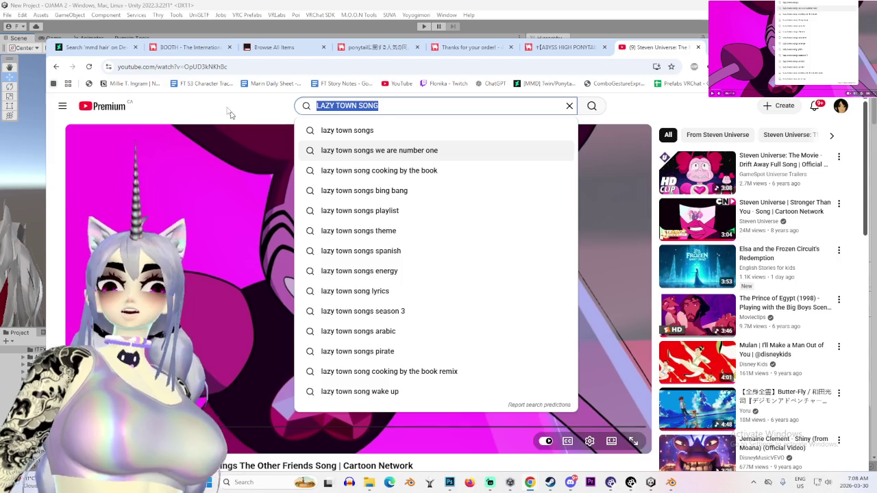
{"action": "left_click", "coordinate": [246, 110]}
{"action": "key", "text": "slash"}
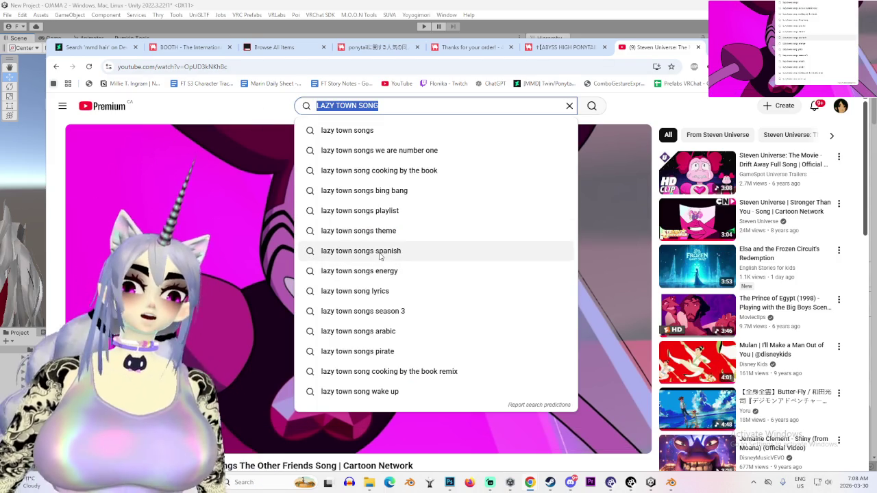
{"action": "key", "text": "Escape"}
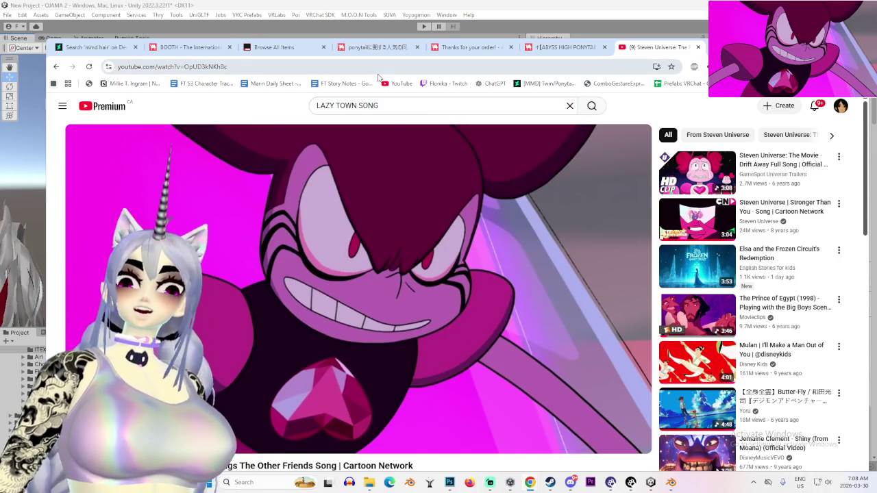
{"action": "key", "text": "/"}
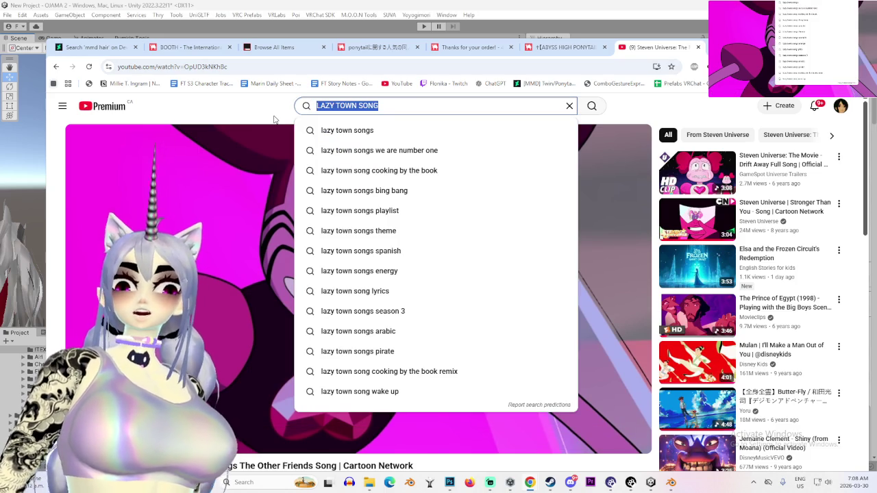
{"action": "left_click", "coordinate": [278, 121]}
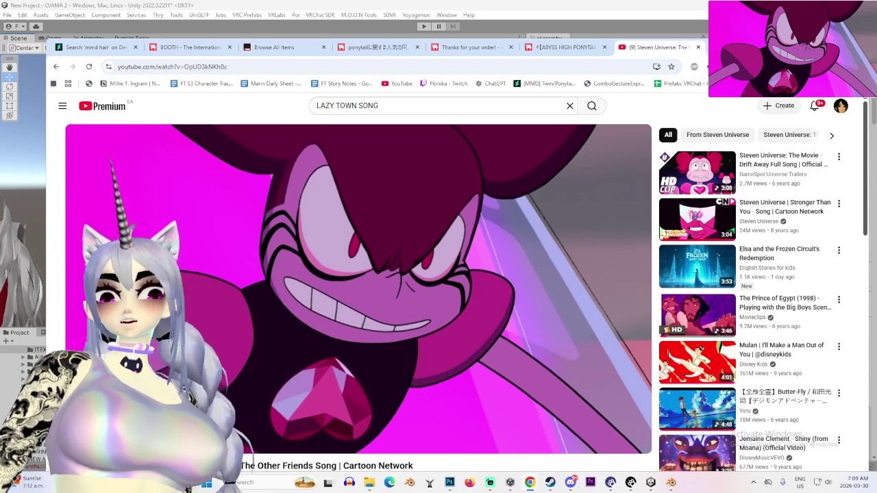
{"action": "key", "text": "super+shift+Right"}
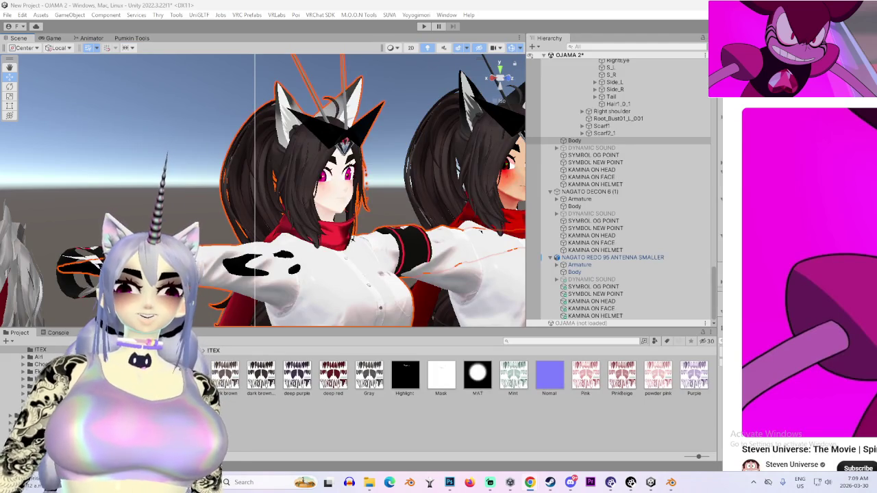
- Hide the Chrome window and orbit the Scene view to show both avatars from the front
{"action": "key", "text": "super+Down"}
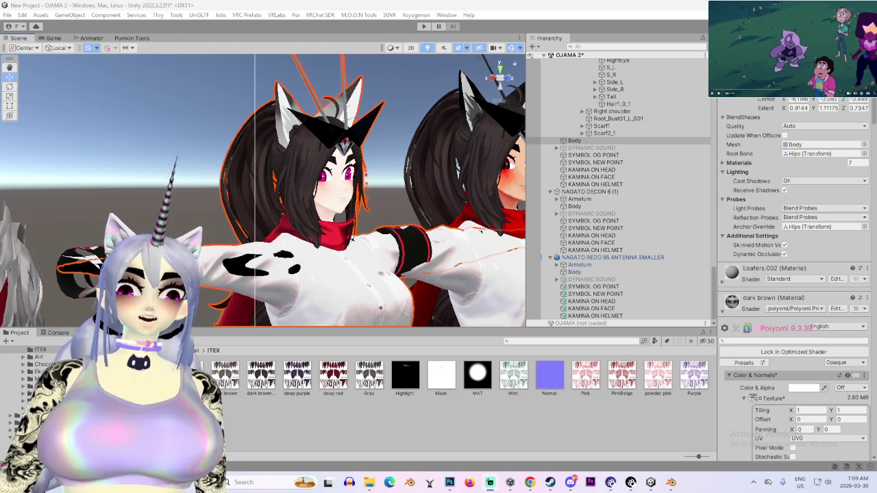
{"action": "left_click_drag", "start_coordinate": [237, 162], "coordinate": [385, 211]}
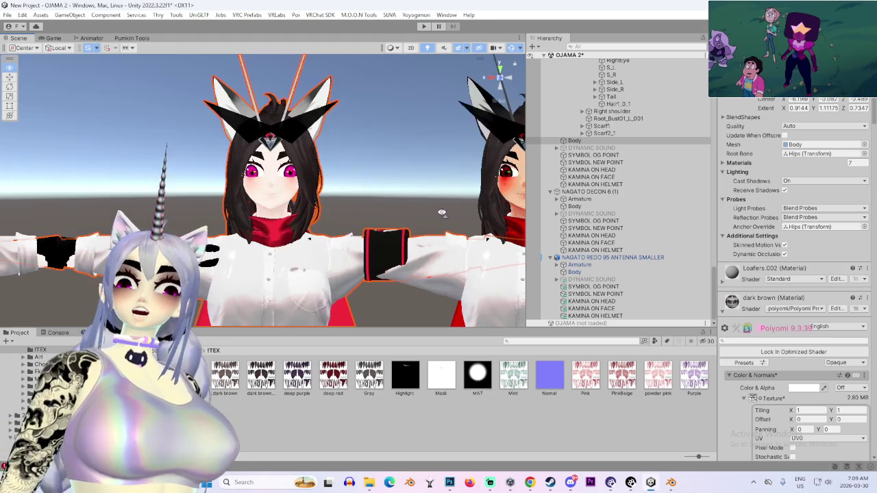
{"action": "mouse_move", "coordinate": [465, 211]}
{"action": "left_mouse_down"}
{"action": "mouse_move", "coordinate": [384, 219]}
{"action": "mouse_move", "coordinate": [422, 255]}
{"action": "mouse_move", "coordinate": [278, 263]}
{"action": "mouse_move", "coordinate": [391, 263]}
{"action": "mouse_move", "coordinate": [380, 264]}
{"action": "left_mouse_up"}
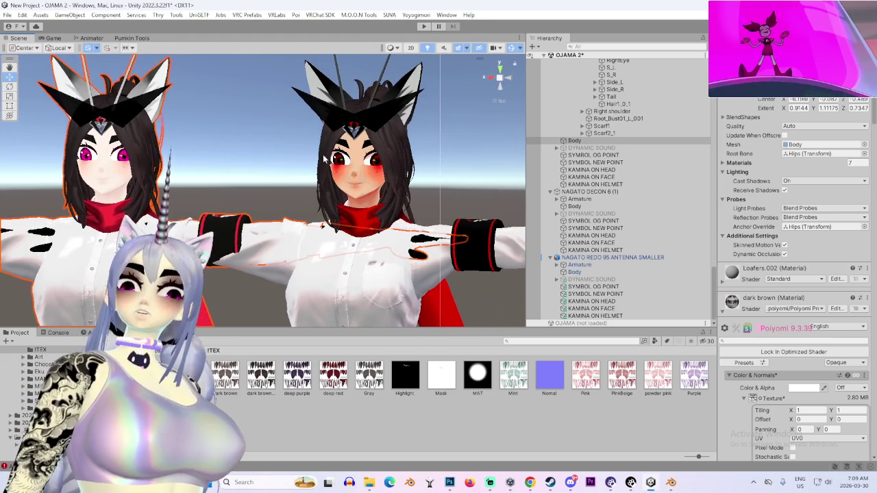
- Select the NAGATO DECON 6 Body, review its materials, and collapse the dark brown material's shader settings
{"action": "left_click", "coordinate": [574, 207]}
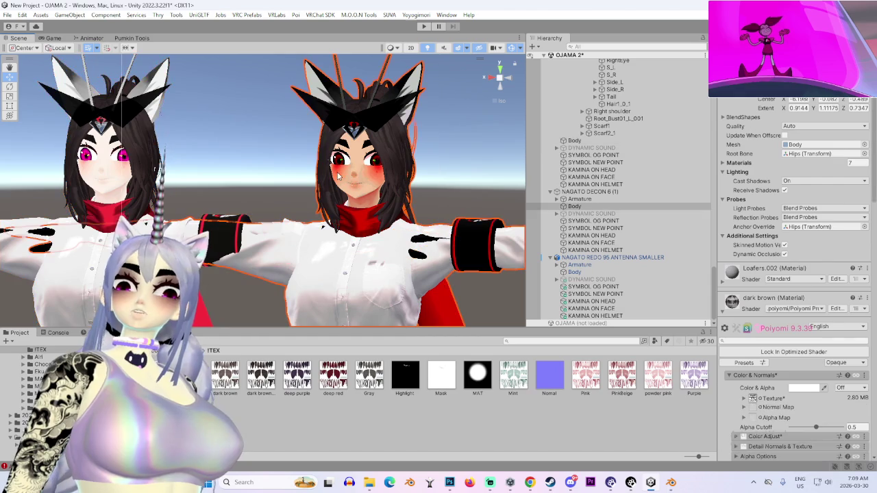
{"action": "mouse_move", "coordinate": [404, 227]}
{"action": "left_mouse_down"}
{"action": "mouse_move", "coordinate": [373, 234]}
{"action": "mouse_move", "coordinate": [371, 171]}
{"action": "left_mouse_up"}
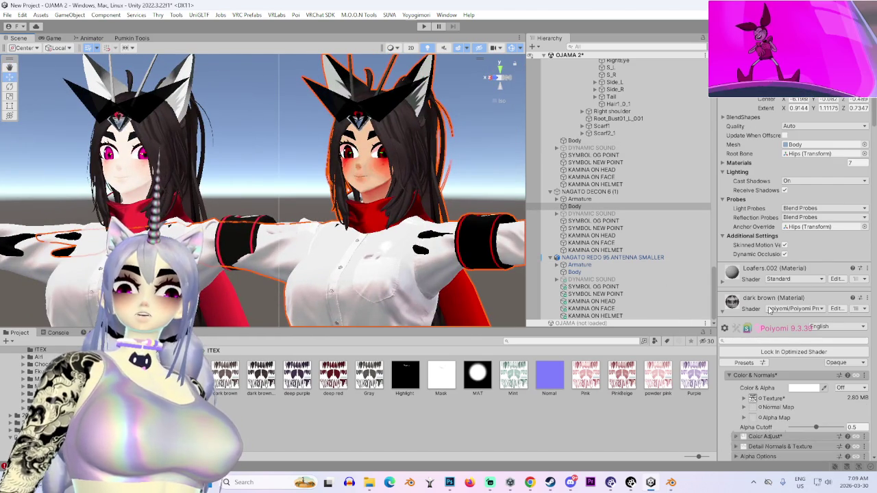
{"action": "scroll", "coordinate": [766, 354], "scroll_direction": "down", "scroll_amount": 3}
{"action": "scroll", "coordinate": [760, 350], "scroll_direction": "down", "scroll_amount": 15}
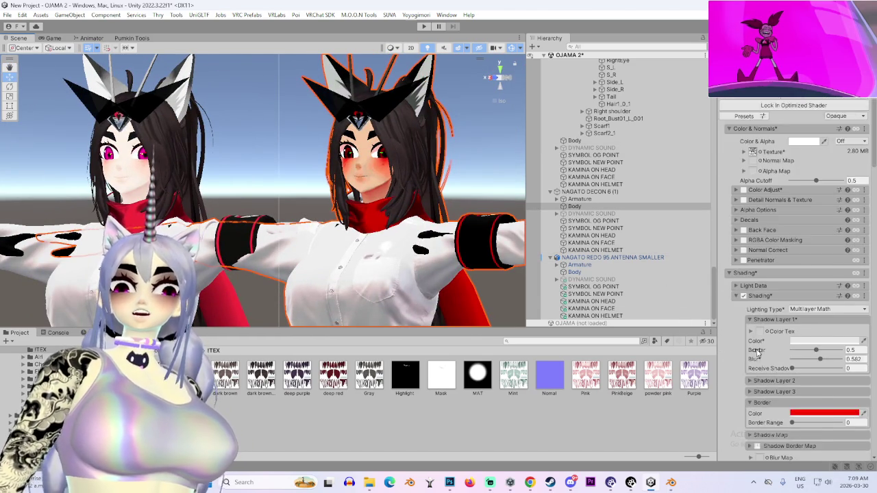
{"action": "scroll", "coordinate": [863, 343], "scroll_direction": "down", "scroll_amount": 5}
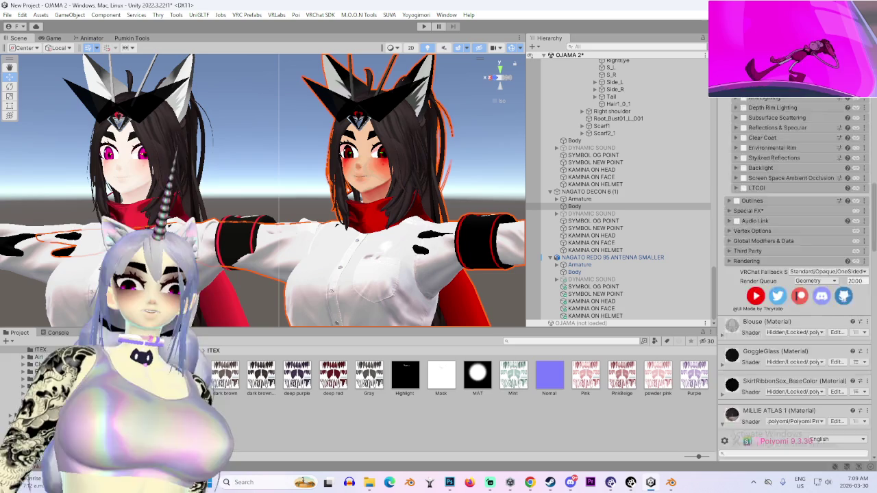
{"action": "scroll", "coordinate": [829, 299], "scroll_direction": "up", "scroll_amount": 20}
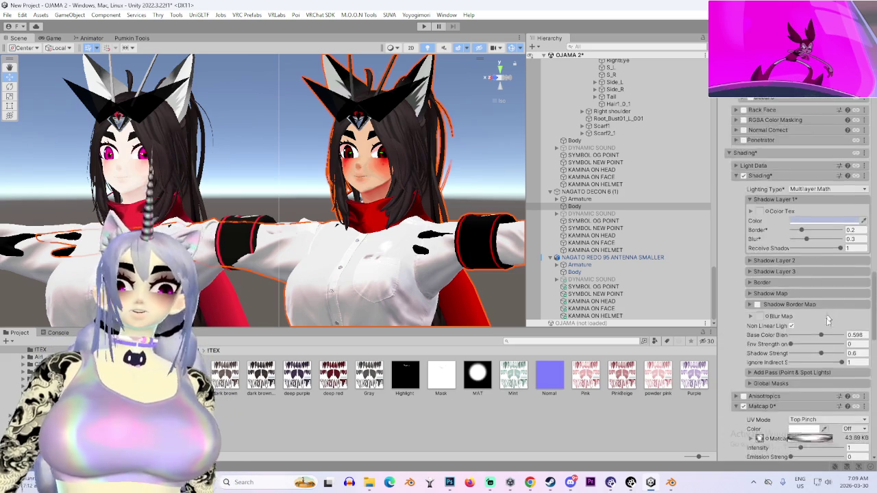
{"action": "scroll", "coordinate": [824, 249], "scroll_direction": "up", "scroll_amount": 10}
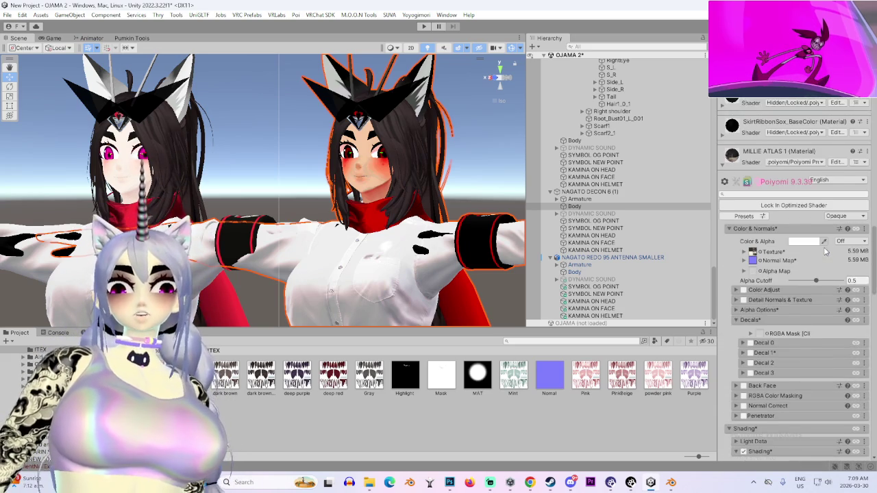
{"action": "scroll", "coordinate": [819, 106], "scroll_direction": "up", "scroll_amount": 2}
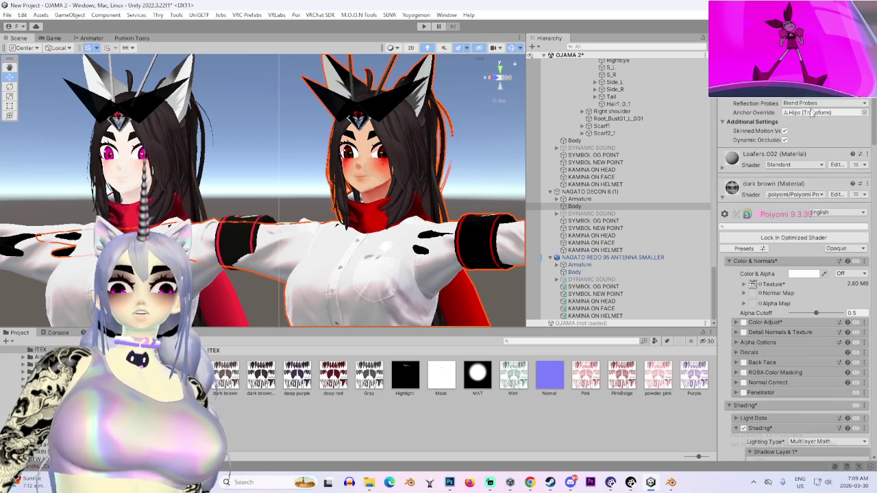
{"action": "left_click", "coordinate": [723, 197]}
- Select the NAGATO REDO 95 ANTENNA Body and reveal its Loafers_BaseColor material in the project files
{"action": "left_click_drag", "start_coordinate": [357, 286], "coordinate": [306, 101]}
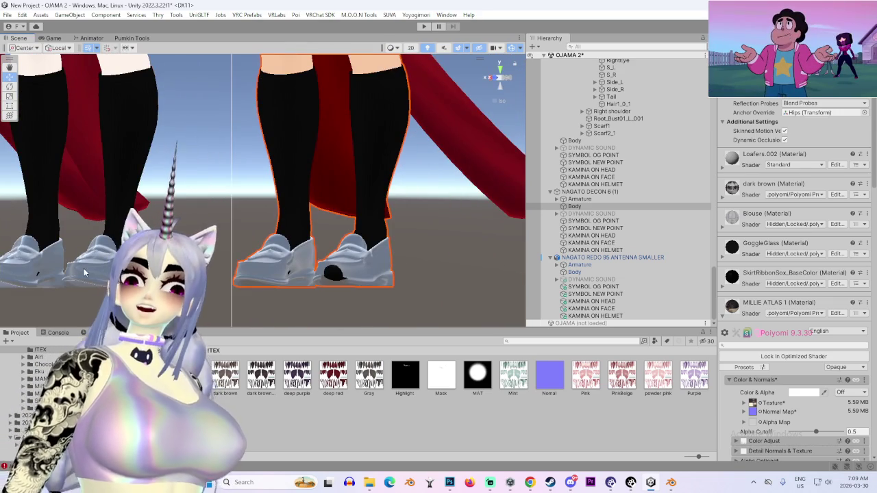
{"action": "left_click", "coordinate": [85, 273]}
{"action": "left_click_drag", "start_coordinate": [254, 198], "coordinate": [364, 218]}
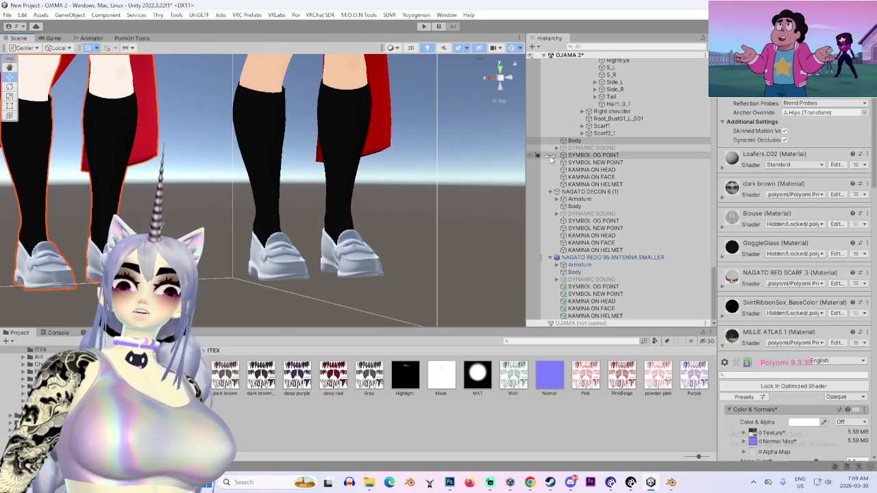
{"action": "scroll", "coordinate": [577, 269], "scroll_direction": "up", "scroll_amount": 5}
{"action": "scroll", "coordinate": [575, 178], "scroll_direction": "up", "scroll_amount": 4}
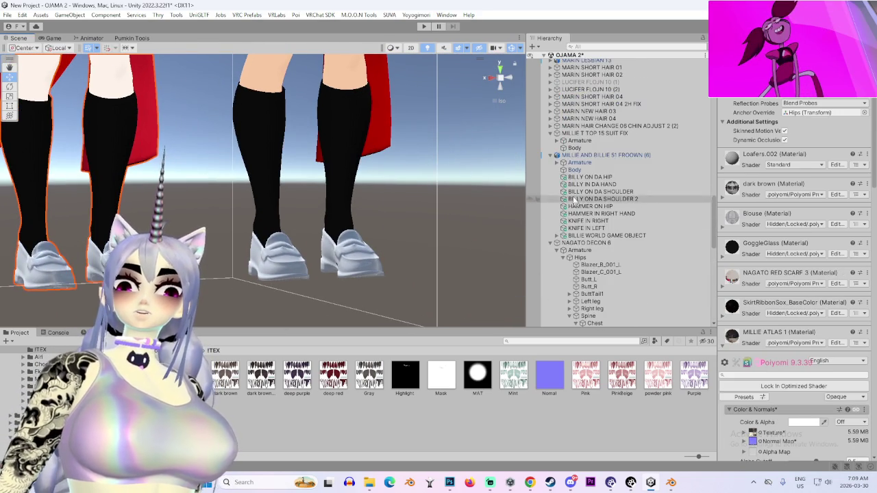
{"action": "scroll", "coordinate": [574, 162], "scroll_direction": "up", "scroll_amount": 10}
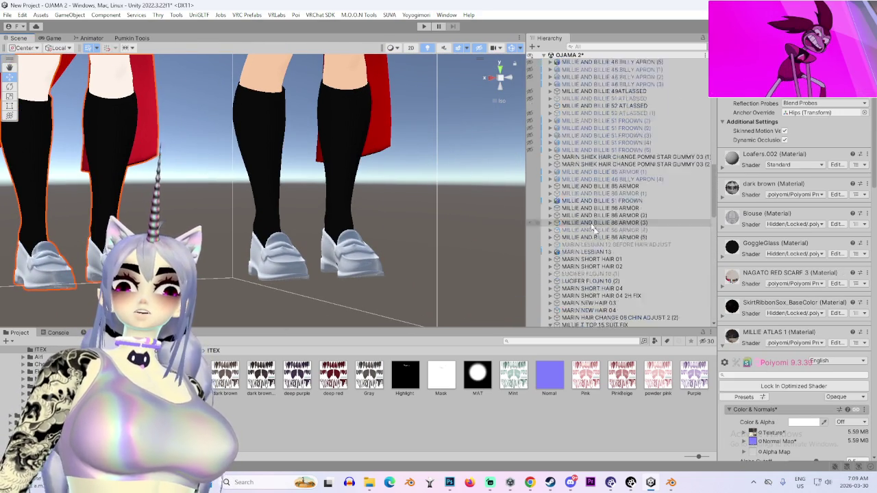
{"action": "left_click", "coordinate": [576, 212]}
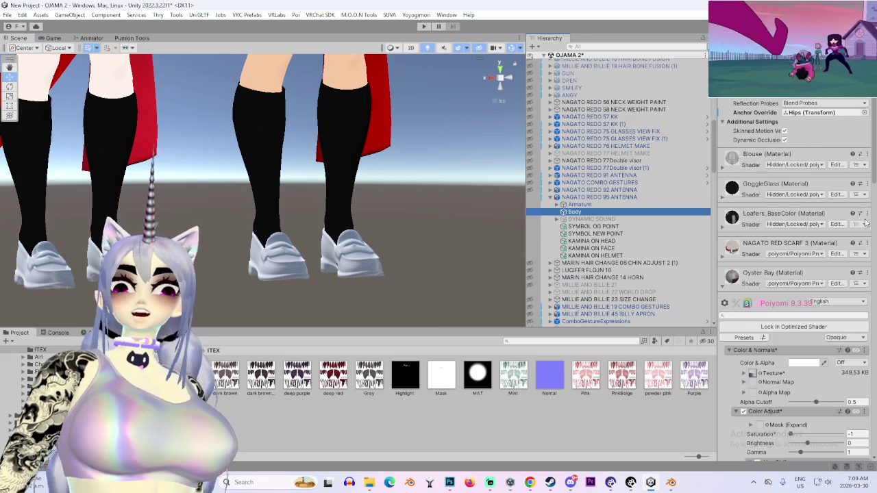
{"action": "right_click", "coordinate": [767, 215]}
{"action": "left_click", "coordinate": [740, 259]}
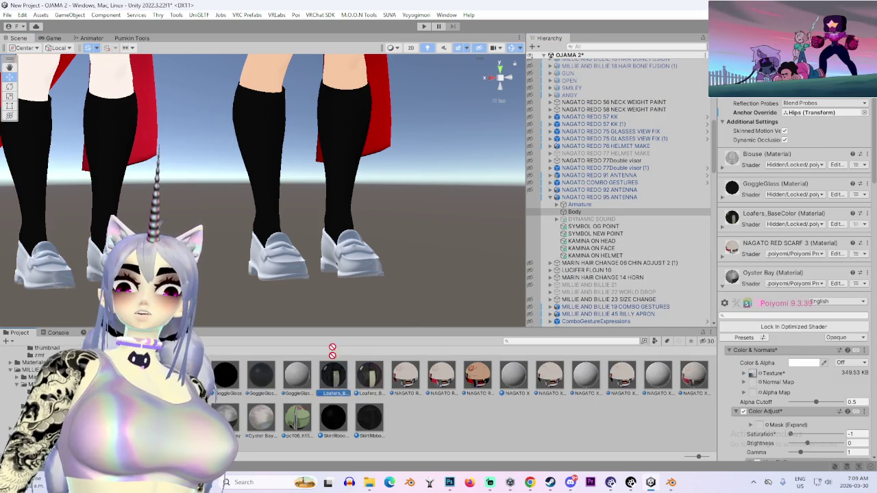
{"action": "mouse_move", "coordinate": [351, 257]}
{"action": "left_mouse_down"}
{"action": "mouse_move", "coordinate": [344, 292]}
{"action": "mouse_move", "coordinate": [346, 220]}
{"action": "mouse_move", "coordinate": [498, 73]}
{"action": "left_mouse_up"}
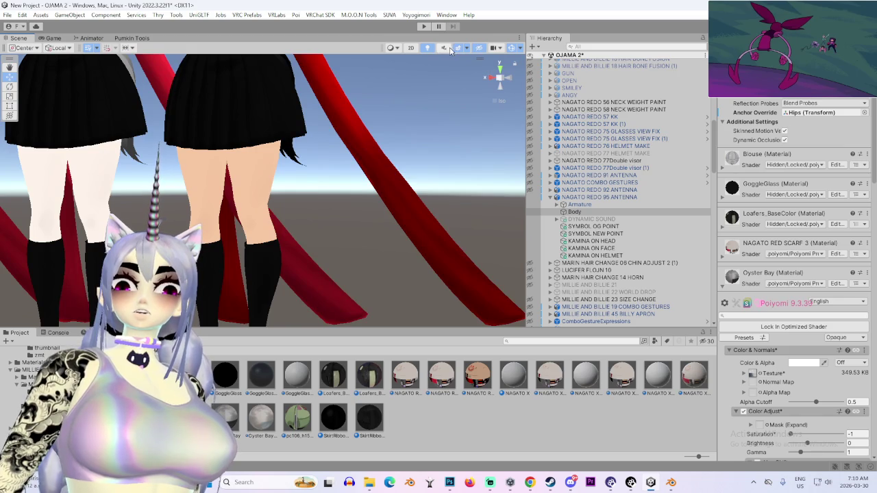
- Pan and zoom the Scene view from the avatars' legs up to their heads and torsos
{"action": "mouse_move", "coordinate": [297, 233]}
{"action": "left_mouse_down"}
{"action": "mouse_move", "coordinate": [290, 208]}
{"action": "mouse_move", "coordinate": [355, 110]}
{"action": "mouse_move", "coordinate": [408, 226]}
{"action": "mouse_move", "coordinate": [443, 245]}
{"action": "mouse_move", "coordinate": [235, 249]}
{"action": "mouse_move", "coordinate": [370, 227]}
{"action": "left_mouse_up"}
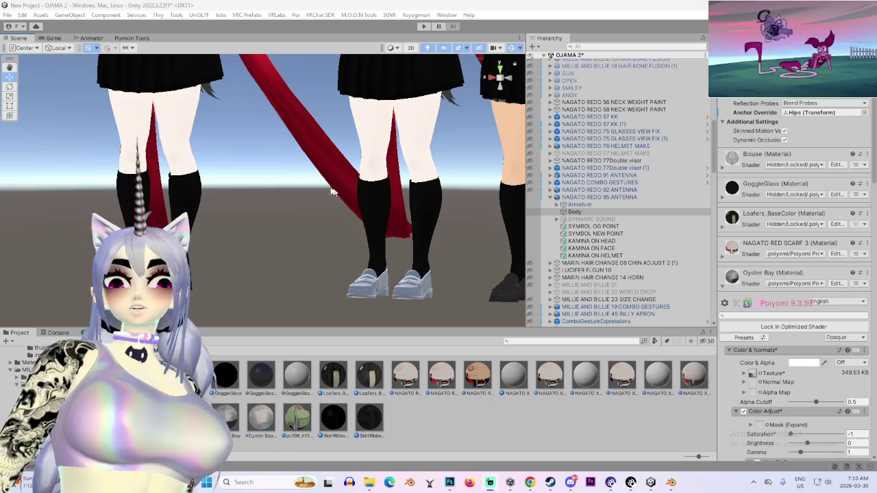
{"action": "mouse_move", "coordinate": [342, 167]}
{"action": "left_mouse_down"}
{"action": "mouse_move", "coordinate": [335, 256]}
{"action": "mouse_move", "coordinate": [402, 212]}
{"action": "mouse_move", "coordinate": [279, 217]}
{"action": "mouse_move", "coordinate": [301, 226]}
{"action": "mouse_move", "coordinate": [319, 252]}
{"action": "mouse_move", "coordinate": [358, 240]}
{"action": "mouse_move", "coordinate": [392, 248]}
{"action": "mouse_move", "coordinate": [286, 237]}
{"action": "mouse_move", "coordinate": [356, 181]}
{"action": "left_mouse_up"}
{"action": "scroll", "coordinate": [335, 256], "scroll_direction": "down", "scroll_amount": 3}
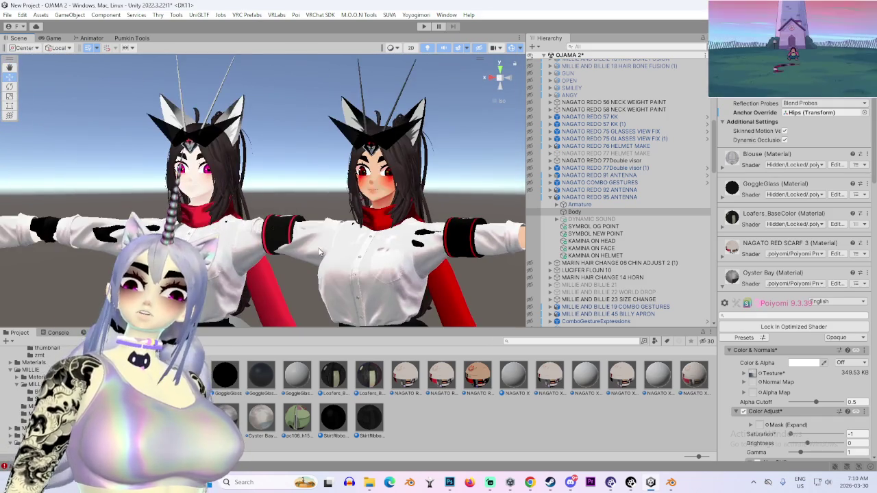
{"action": "scroll", "coordinate": [319, 252], "scroll_direction": "up", "scroll_amount": 5}
{"action": "scroll", "coordinate": [392, 248], "scroll_direction": "up", "scroll_amount": 2}
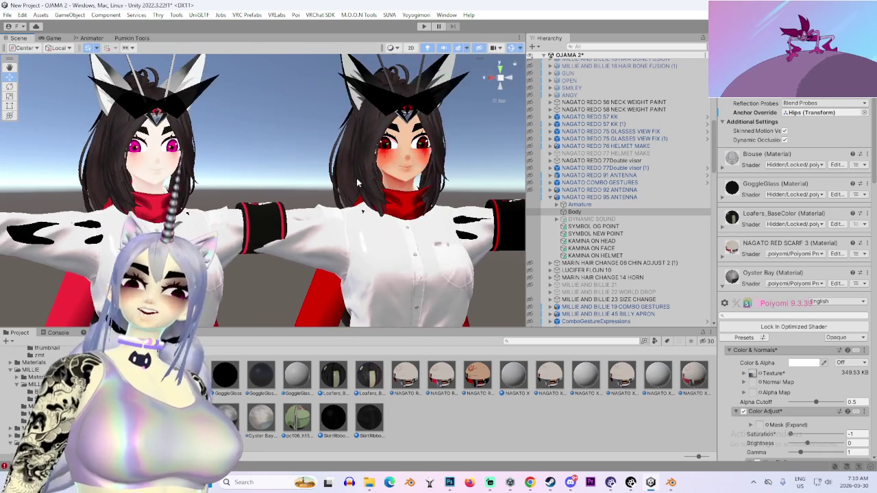
- Frame the right-hand avatar and orbit in close to face both avatars head-on
{"action": "left_click", "coordinate": [356, 181]}
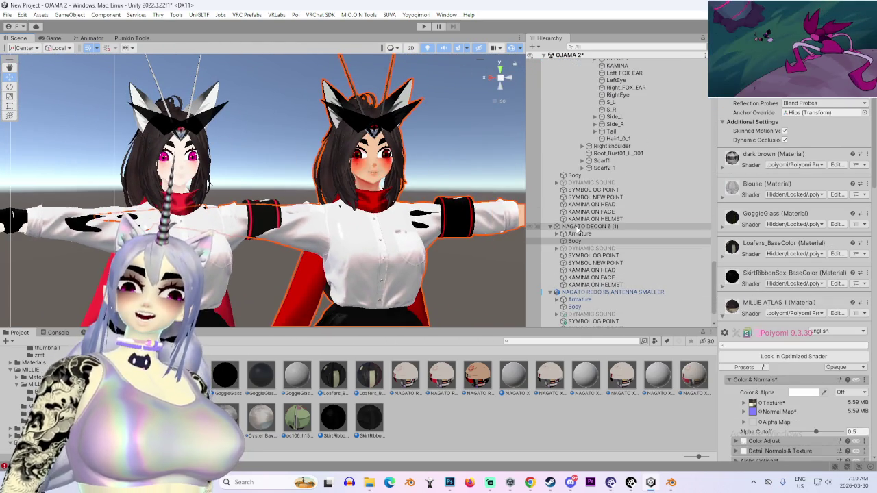
{"action": "double_click", "coordinate": [582, 226]}
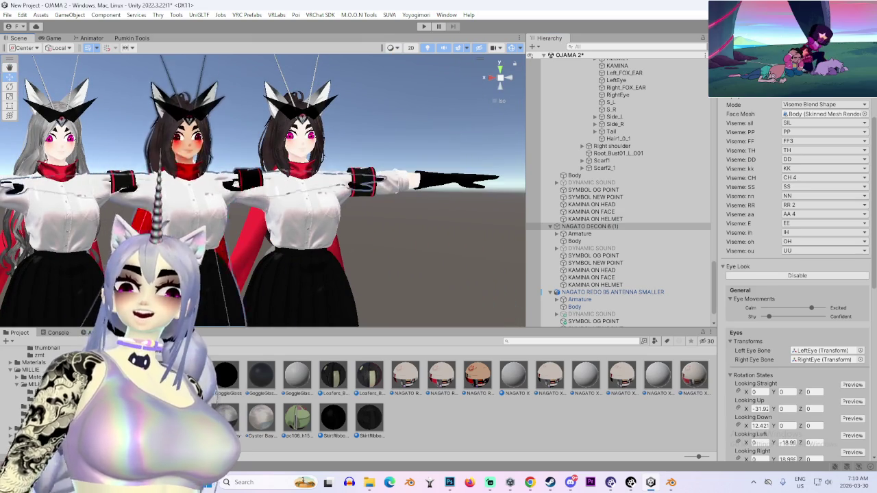
{"action": "scroll", "coordinate": [274, 221], "scroll_direction": "down", "scroll_amount": 5}
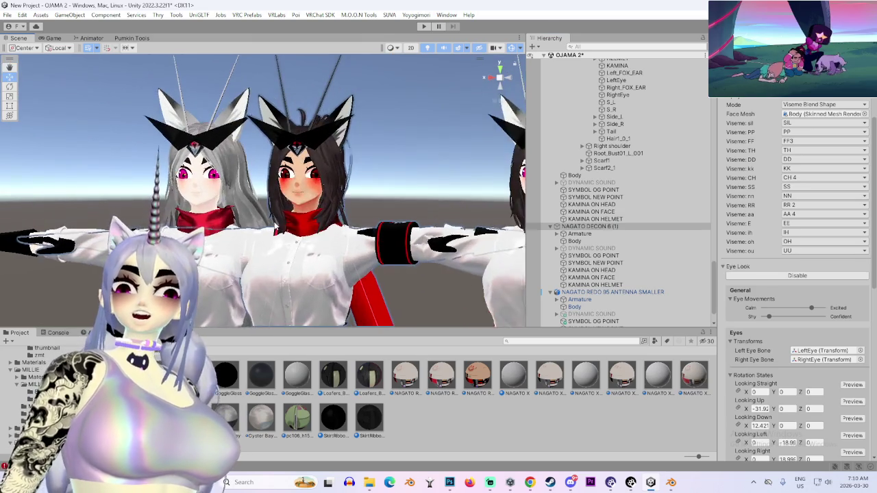
{"action": "scroll", "coordinate": [274, 221], "scroll_direction": "up", "scroll_amount": 3}
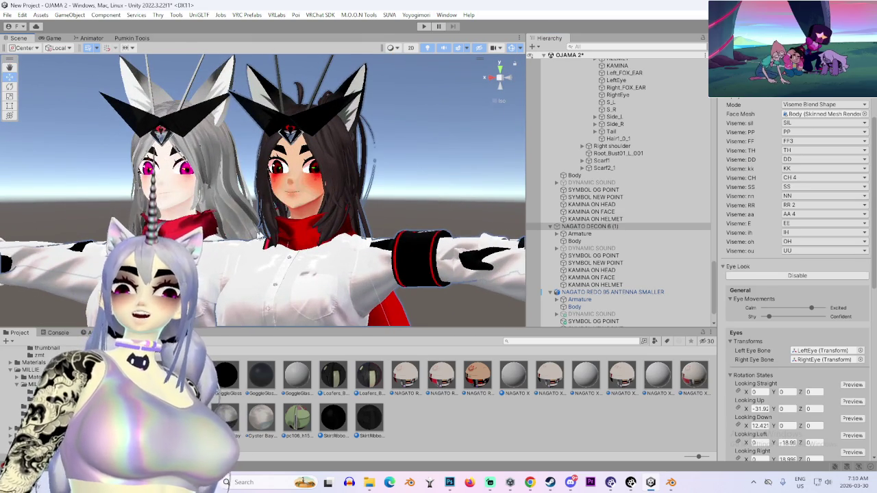
{"action": "left_click_drag", "start_coordinate": [254, 232], "coordinate": [479, 230]}
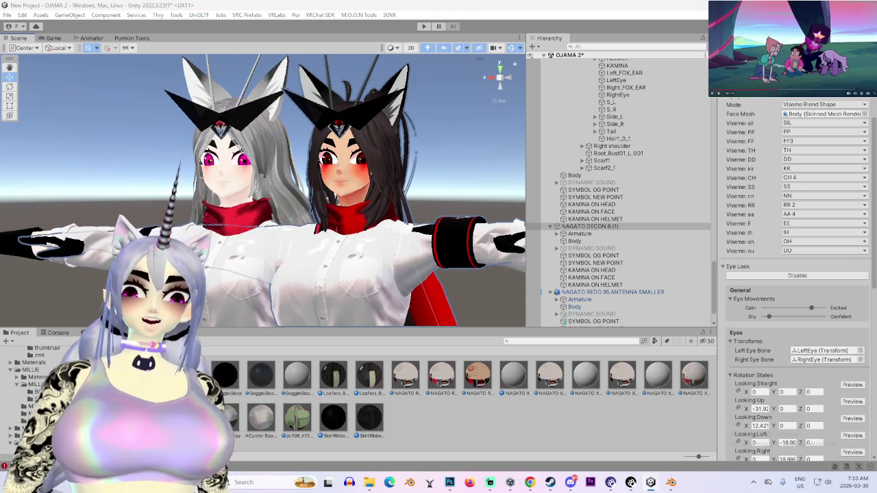
{"action": "scroll", "coordinate": [325, 187], "scroll_direction": "up", "scroll_amount": 5}
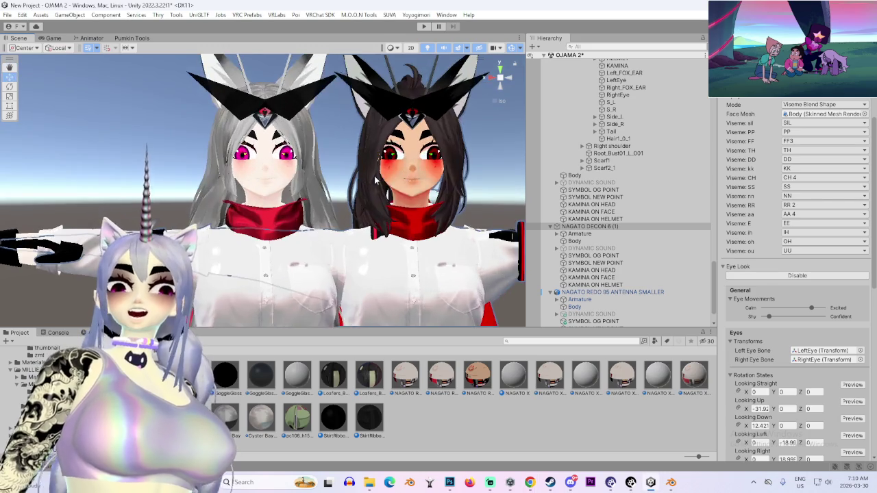
{"action": "mouse_move", "coordinate": [326, 187]}
{"action": "left_mouse_down"}
{"action": "mouse_move", "coordinate": [433, 188]}
{"action": "mouse_move", "coordinate": [411, 203]}
{"action": "mouse_move", "coordinate": [269, 225]}
{"action": "mouse_move", "coordinate": [237, 197]}
{"action": "mouse_move", "coordinate": [393, 200]}
{"action": "mouse_move", "coordinate": [378, 201]}
{"action": "left_mouse_up"}
{"action": "scroll", "coordinate": [393, 199], "scroll_direction": "down", "scroll_amount": 3}
{"action": "scroll", "coordinate": [378, 201], "scroll_direction": "up", "scroll_amount": 10}
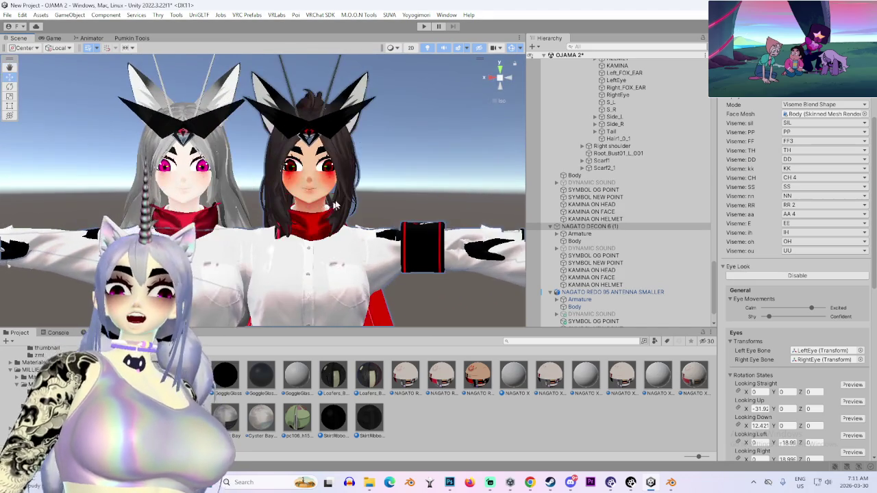
{"action": "scroll", "coordinate": [385, 198], "scroll_direction": "up", "scroll_amount": 3}
{"action": "left_click_drag", "start_coordinate": [416, 234], "coordinate": [291, 255]}
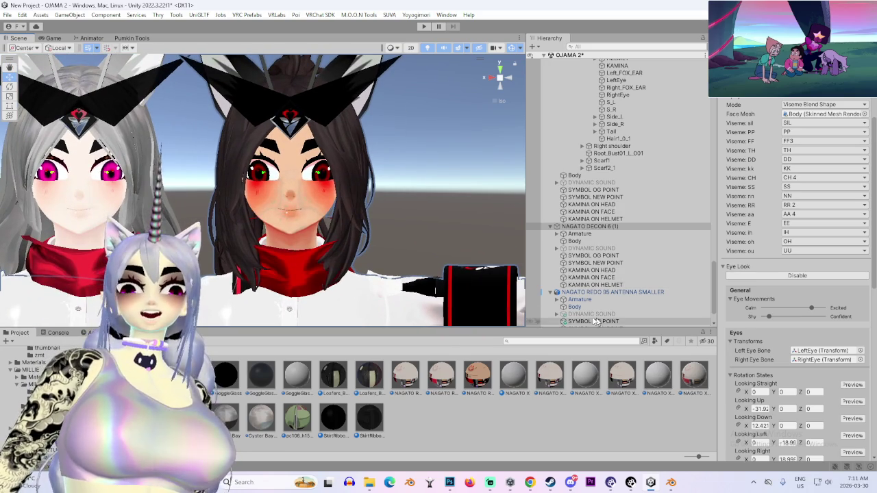
- Select the NAGATO DECON 6 Body to check its MILLIE ATLAS 1 material, then the KAMINA ON HELMET object
{"action": "left_click", "coordinate": [605, 241]}
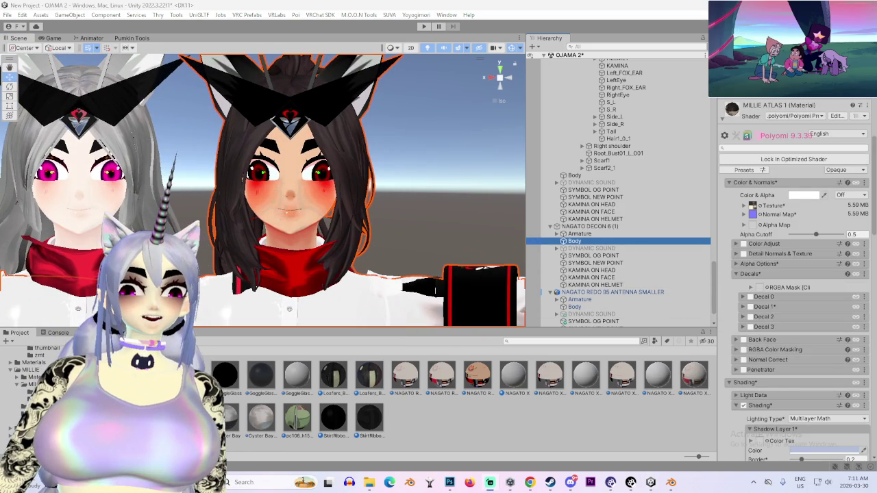
{"action": "scroll", "coordinate": [403, 180], "scroll_direction": "down", "scroll_amount": 3}
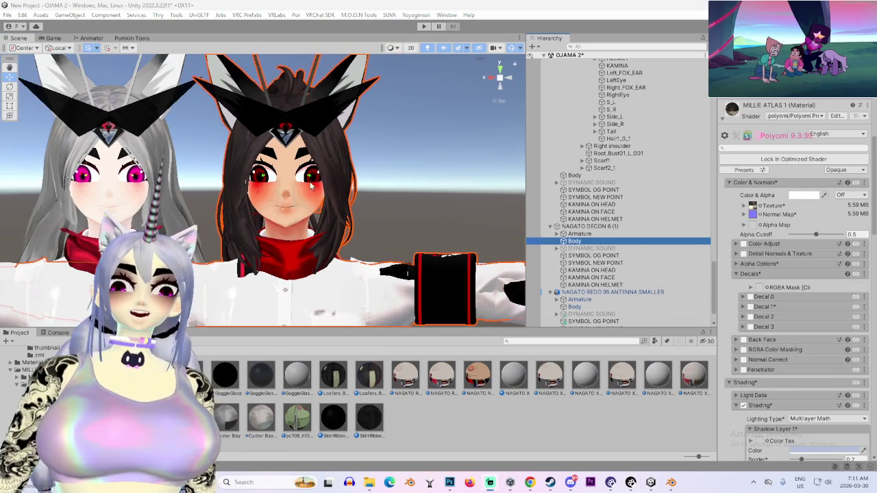
{"action": "left_click_drag", "start_coordinate": [342, 188], "coordinate": [511, 218]}
{"action": "left_click", "coordinate": [513, 219]}
{"action": "mouse_move", "coordinate": [370, 214]}
{"action": "left_mouse_down"}
{"action": "mouse_move", "coordinate": [360, 216]}
{"action": "mouse_move", "coordinate": [383, 219]}
{"action": "mouse_move", "coordinate": [336, 225]}
{"action": "mouse_move", "coordinate": [487, 236]}
{"action": "left_mouse_up"}
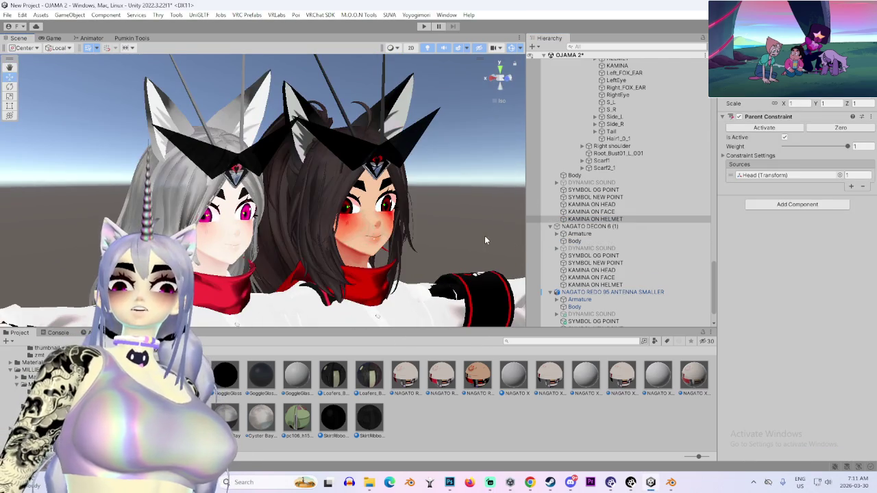
- Pan and orbit the Scene view to bring a third avatar and the faces into view
{"action": "scroll", "coordinate": [456, 231], "scroll_direction": "up", "scroll_amount": 5}
{"action": "mouse_move", "coordinate": [443, 203]}
{"action": "left_mouse_down"}
{"action": "mouse_move", "coordinate": [366, 198]}
{"action": "mouse_move", "coordinate": [314, 154]}
{"action": "left_mouse_up"}
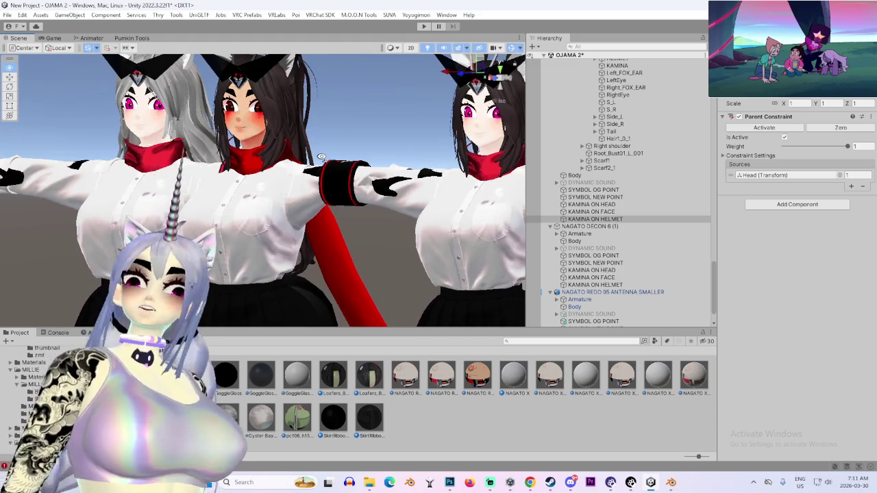
{"action": "scroll", "coordinate": [393, 246], "scroll_direction": "up", "scroll_amount": 10}
{"action": "mouse_move", "coordinate": [394, 252]}
{"action": "left_mouse_down"}
{"action": "mouse_move", "coordinate": [402, 258]}
{"action": "mouse_move", "coordinate": [295, 237]}
{"action": "left_mouse_up"}
{"action": "scroll", "coordinate": [378, 101], "scroll_direction": "up", "scroll_amount": 3}
{"action": "left_click_drag", "start_coordinate": [378, 101], "coordinate": [529, 277]}
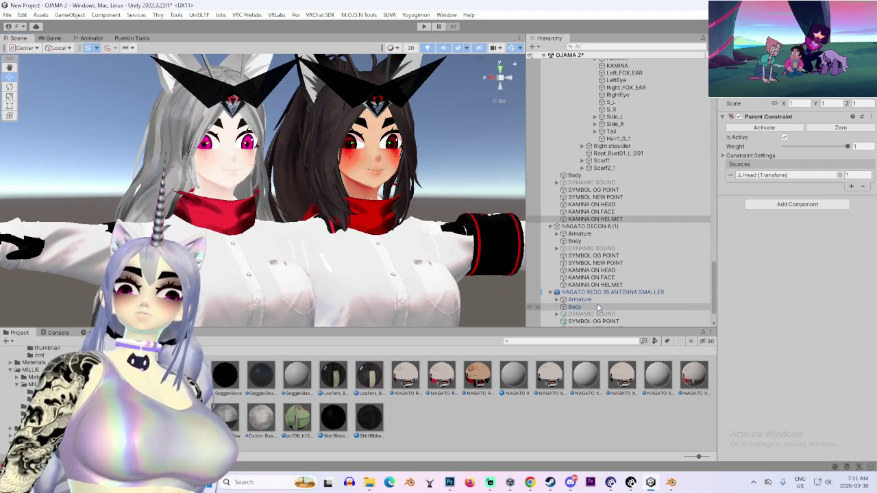
- Locate the NAGATO REDO 95 ANTENNA SMALLER Body's NAGATO X MASTER 7 SHADING NEW HELMET 2 texture and view it in Photoshop
{"action": "left_click", "coordinate": [574, 307]}
{"action": "scroll", "coordinate": [787, 390], "scroll_direction": "down", "scroll_amount": 2}
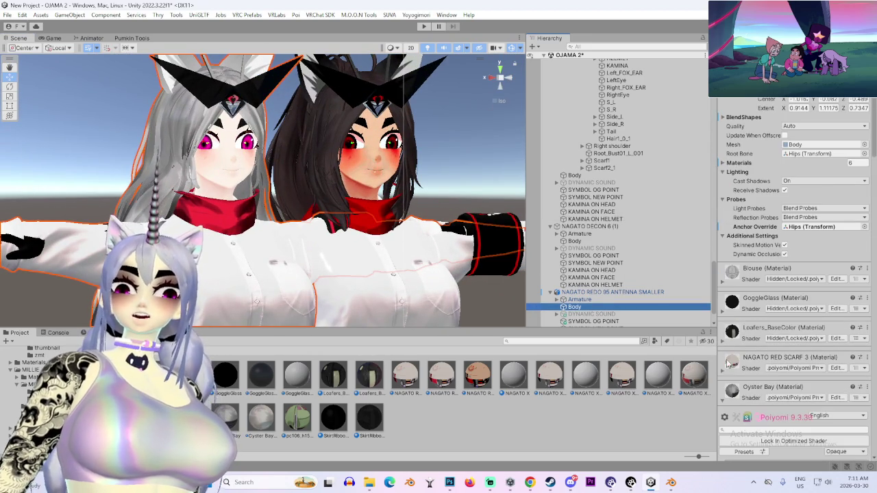
{"action": "left_click", "coordinate": [761, 359]}
{"action": "left_click", "coordinate": [753, 459]}
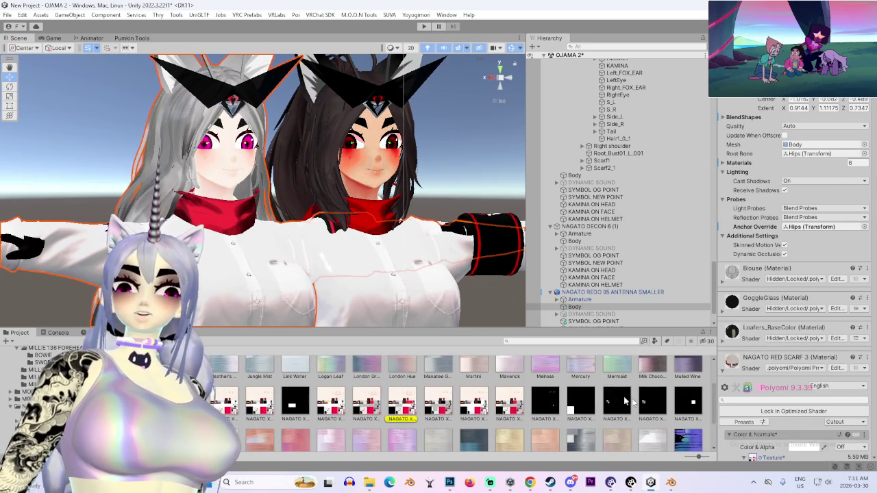
{"action": "right_click", "coordinate": [402, 407]}
{"action": "left_click", "coordinate": [461, 128]}
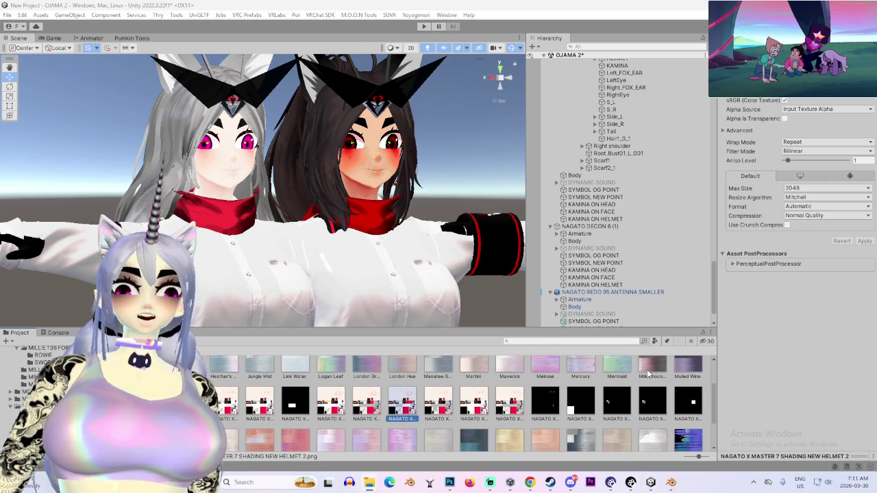
{"action": "left_click", "coordinate": [449, 482]}
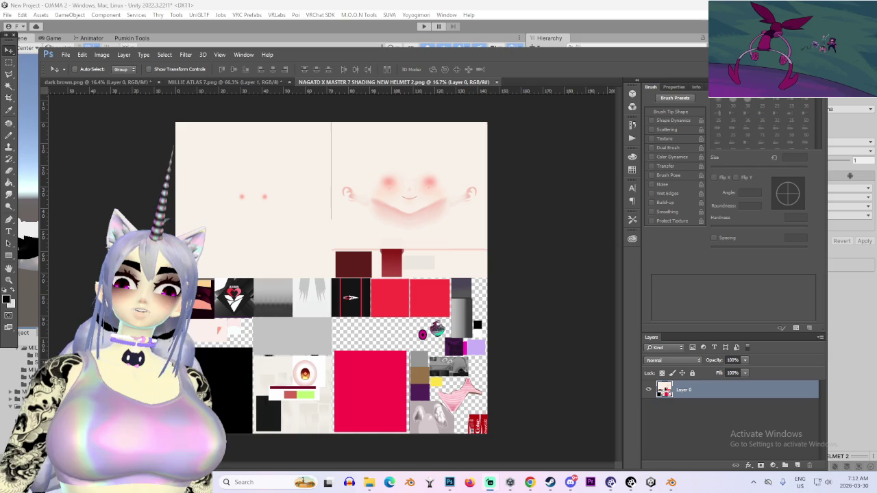
{"action": "scroll", "coordinate": [458, 289], "scroll_direction": "up", "scroll_amount": 3}
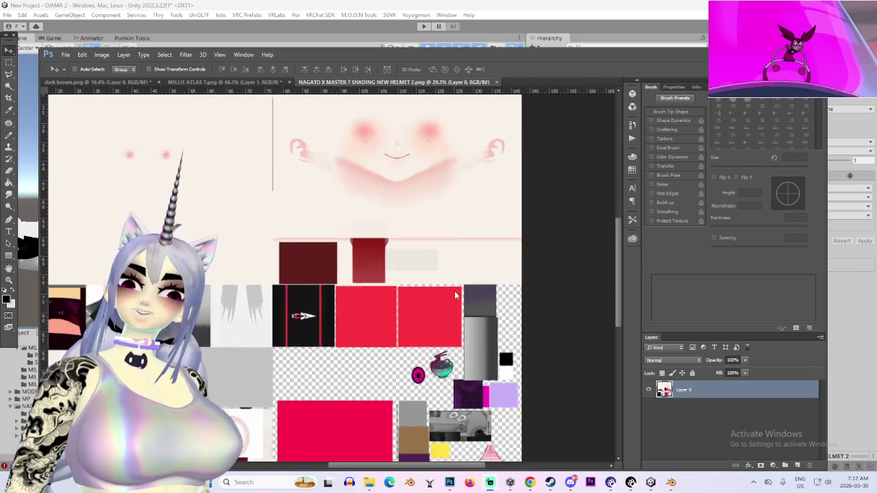
{"action": "scroll", "coordinate": [457, 289], "scroll_direction": "down", "scroll_amount": 3}
{"action": "scroll", "coordinate": [308, 263], "scroll_direction": "up", "scroll_amount": 2}
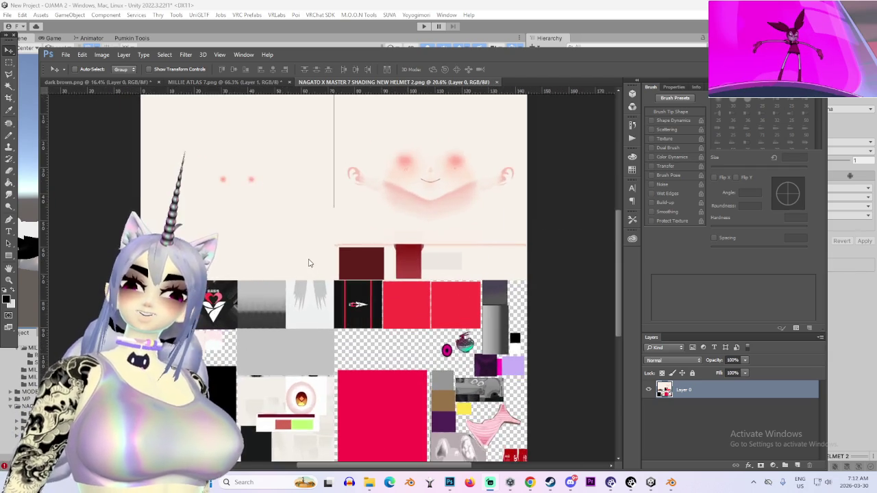
{"action": "scroll", "coordinate": [308, 263], "scroll_direction": "down", "scroll_amount": 2}
{"action": "scroll", "coordinate": [305, 189], "scroll_direction": "up", "scroll_amount": 3}
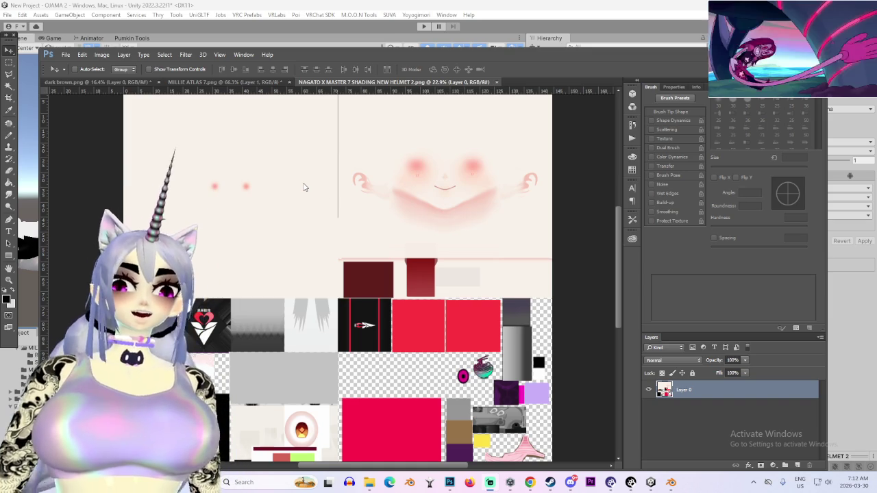
{"action": "scroll", "coordinate": [317, 222], "scroll_direction": "up", "scroll_amount": 5}
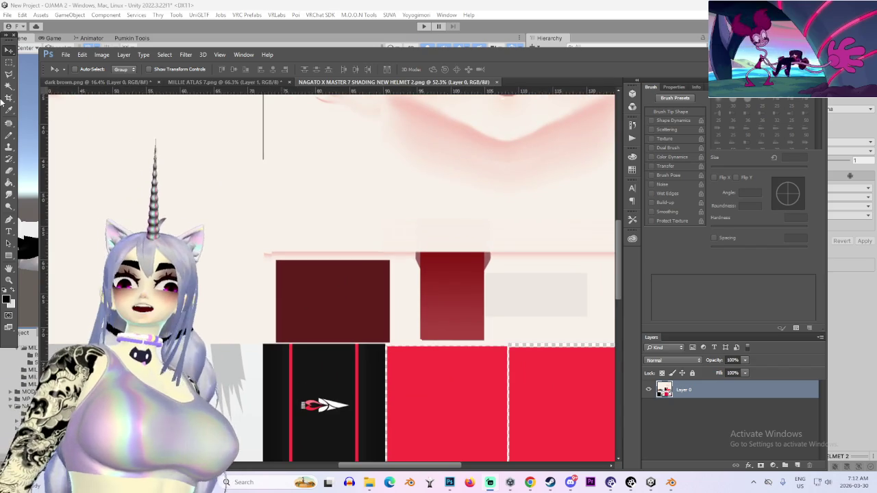
- Select the dark brown block and the whole dark red block with Magic Wand and Quick Selection
{"action": "left_click", "coordinate": [9, 86]}
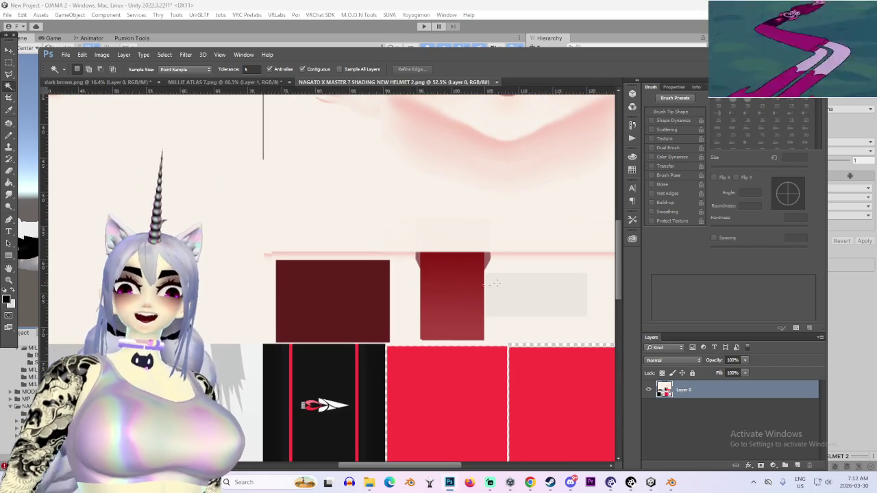
{"action": "scroll", "coordinate": [547, 263], "scroll_direction": "down", "scroll_amount": 2}
{"action": "scroll", "coordinate": [260, 199], "scroll_direction": "up", "scroll_amount": 1}
{"action": "left_click", "coordinate": [383, 315]}
{"action": "scroll", "coordinate": [497, 290], "scroll_direction": "up", "scroll_amount": 1}
{"action": "left_click", "coordinate": [496, 287], "text": "shift"}
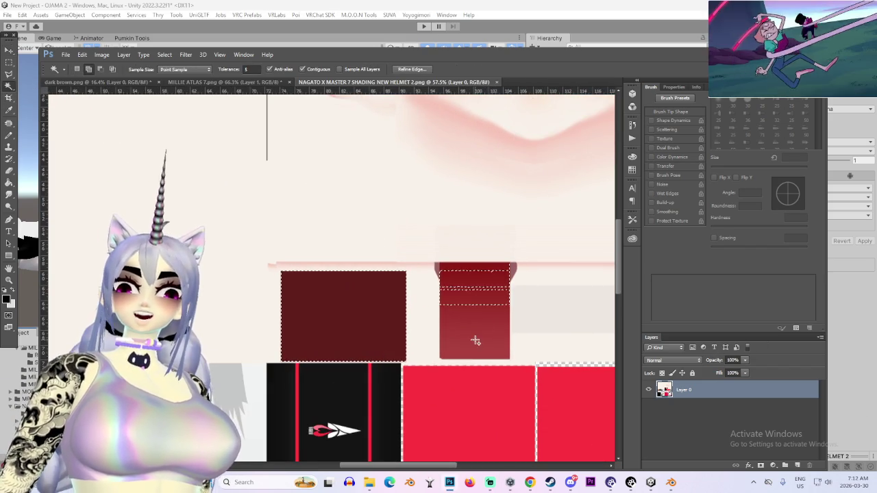
{"action": "right_click", "coordinate": [10, 87]}
{"action": "left_click", "coordinate": [41, 86]}
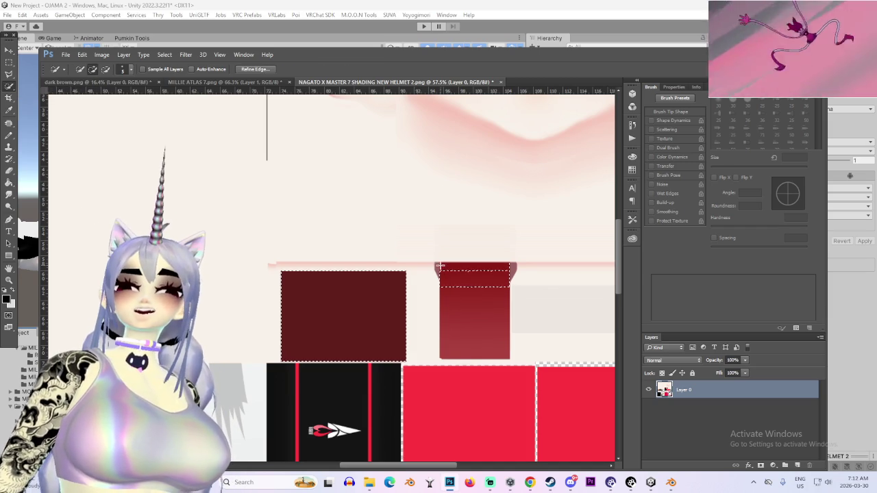
{"action": "left_click", "coordinate": [496, 306]}
{"action": "scroll", "coordinate": [501, 319], "scroll_direction": "down", "scroll_amount": 3}
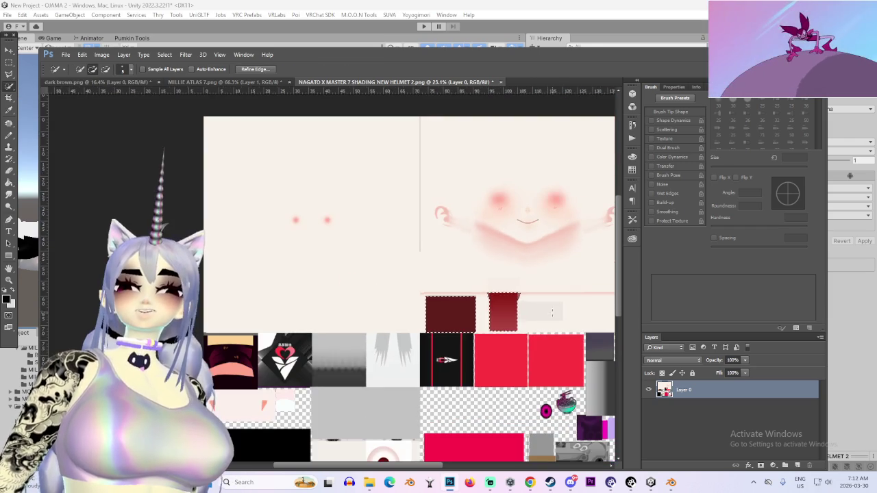
{"action": "scroll", "coordinate": [573, 322], "scroll_direction": "up", "scroll_amount": 3}
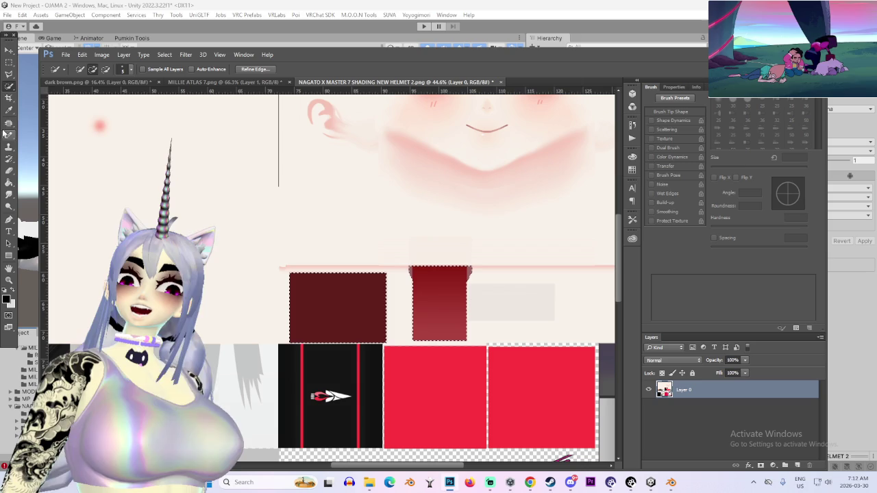
- Add the pale grey rectangle to the selection and copy it onto a new Layer 1
{"action": "right_click", "coordinate": [10, 93]}
{"action": "left_click", "coordinate": [48, 101]}
{"action": "left_click", "coordinate": [525, 302], "text": "shift"}
{"action": "scroll", "coordinate": [510, 292], "scroll_direction": "up", "scroll_amount": 2}
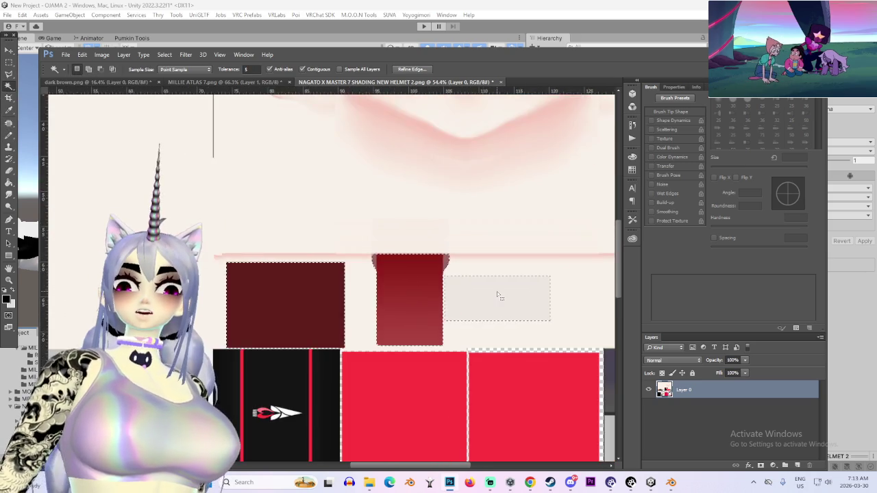
{"action": "scroll", "coordinate": [498, 295], "scroll_direction": "down", "scroll_amount": 4}
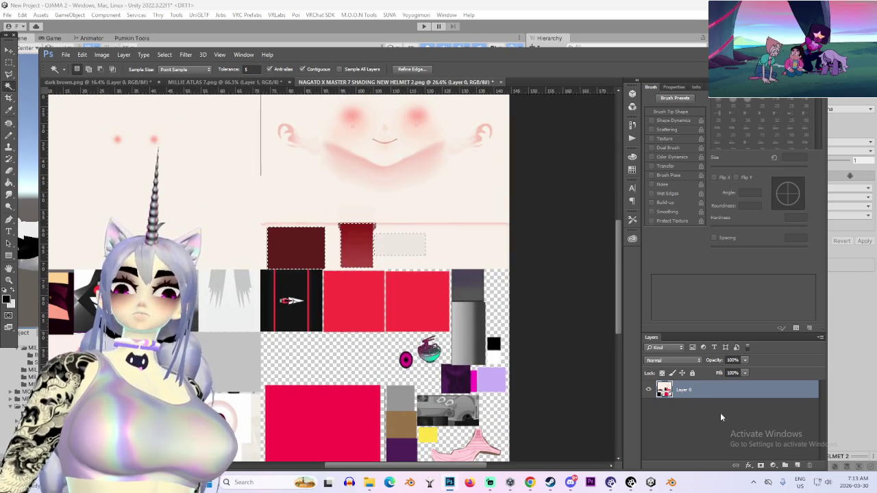
{"action": "key", "text": "ctrl+j"}
- Marquee-select the texture's upper half and copy it from Layer 0 onto a new Layer 2
{"action": "scroll", "coordinate": [225, 245], "scroll_direction": "down", "scroll_amount": 1}
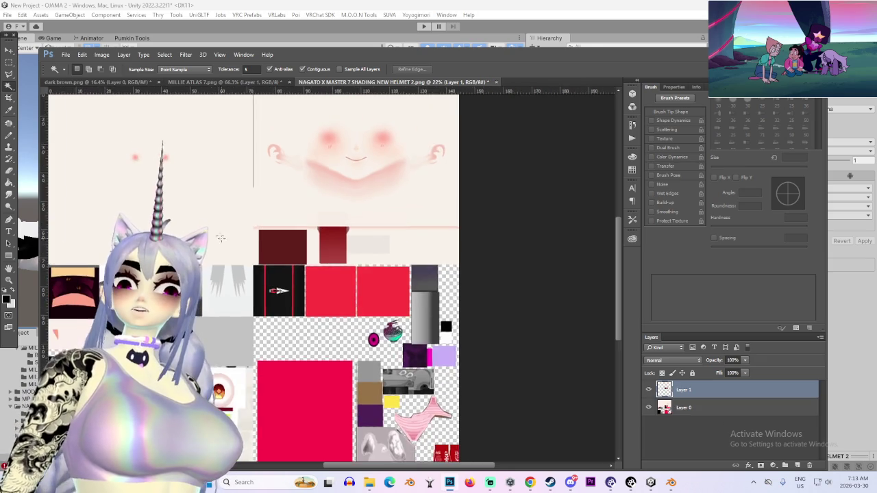
{"action": "scroll", "coordinate": [225, 245], "scroll_direction": "down", "scroll_amount": 1}
{"action": "key", "text": "m"}
{"action": "mouse_move", "coordinate": [176, 123]}
{"action": "left_mouse_down"}
{"action": "mouse_move", "coordinate": [255, 196]}
{"action": "mouse_move", "coordinate": [489, 279]}
{"action": "left_mouse_up"}
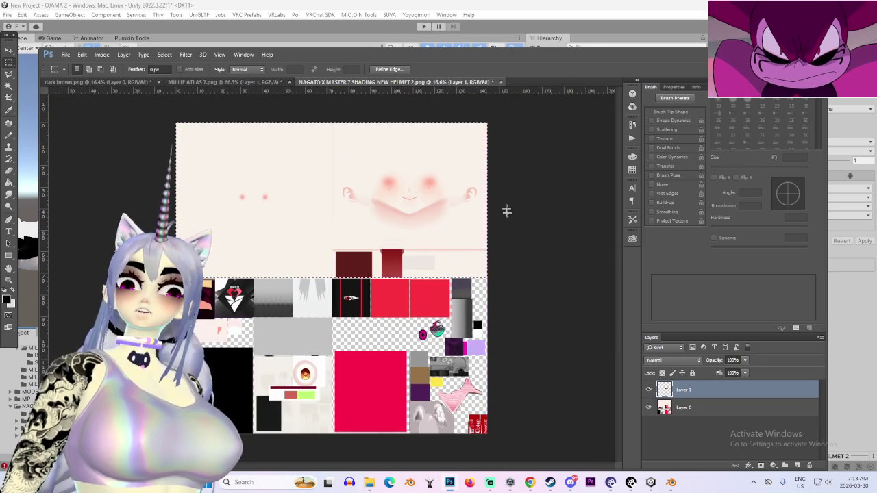
{"action": "left_click", "coordinate": [686, 408]}
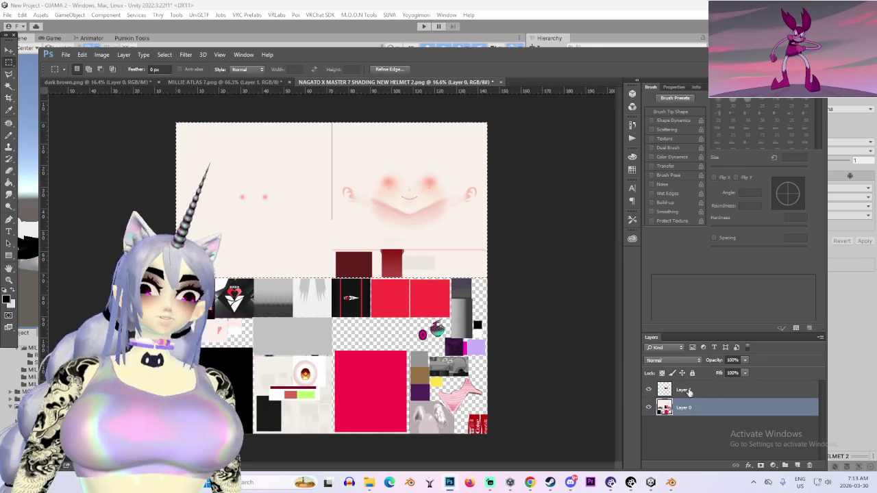
{"action": "key", "text": "ctrl+j"}
{"action": "scroll", "coordinate": [475, 267], "scroll_direction": "up", "scroll_amount": 1}
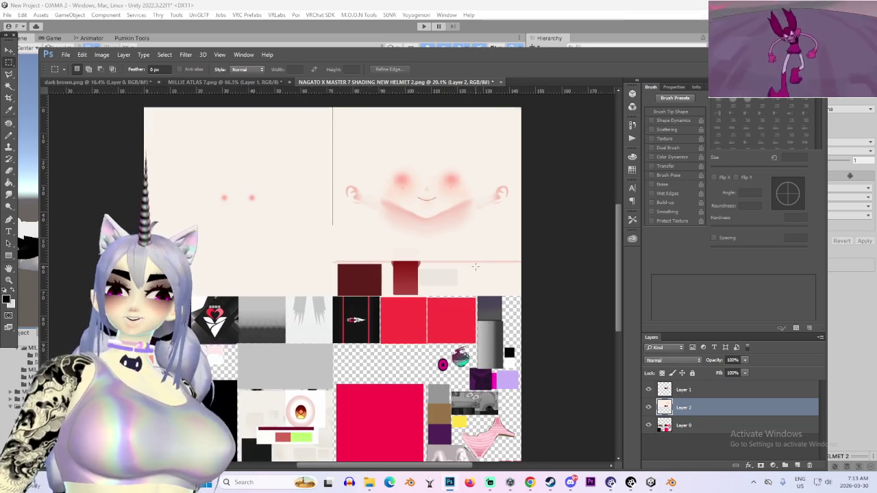
{"action": "left_click", "coordinate": [651, 487]}
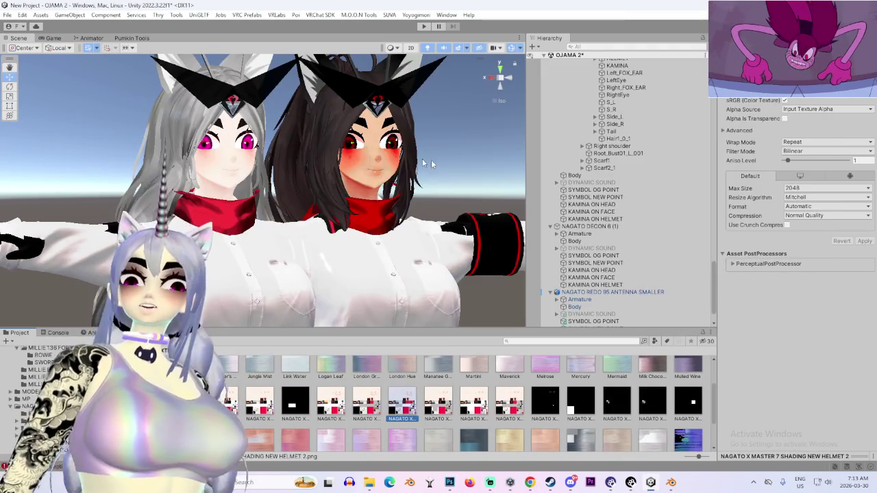
- Snip a screenshot of the avatar's face from the Front view, then return to Photoshop
{"action": "left_click", "coordinate": [486, 77]}
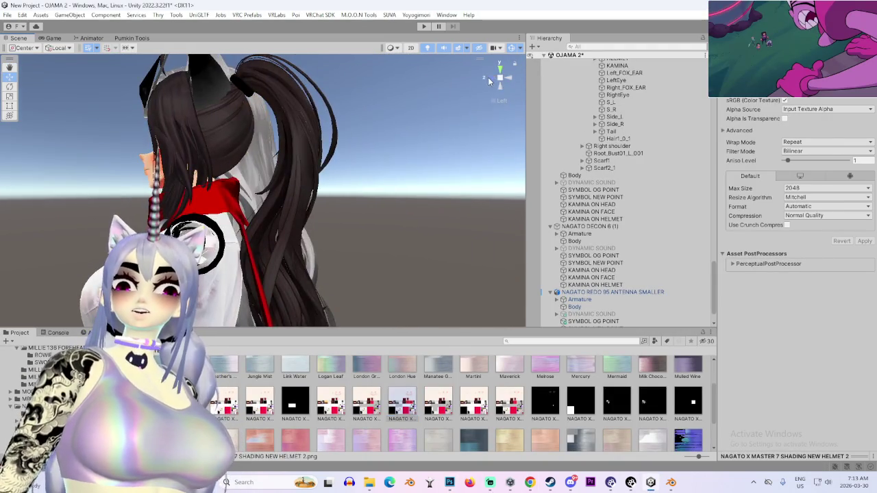
{"action": "left_click", "coordinate": [488, 79]}
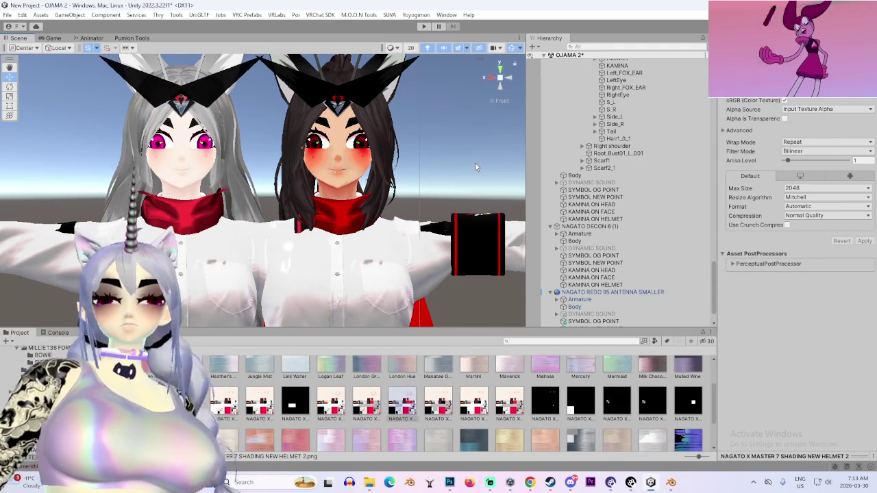
{"action": "key", "text": "shift+super+s"}
{"action": "left_click_drag", "start_coordinate": [312, 107], "coordinate": [351, 149]}
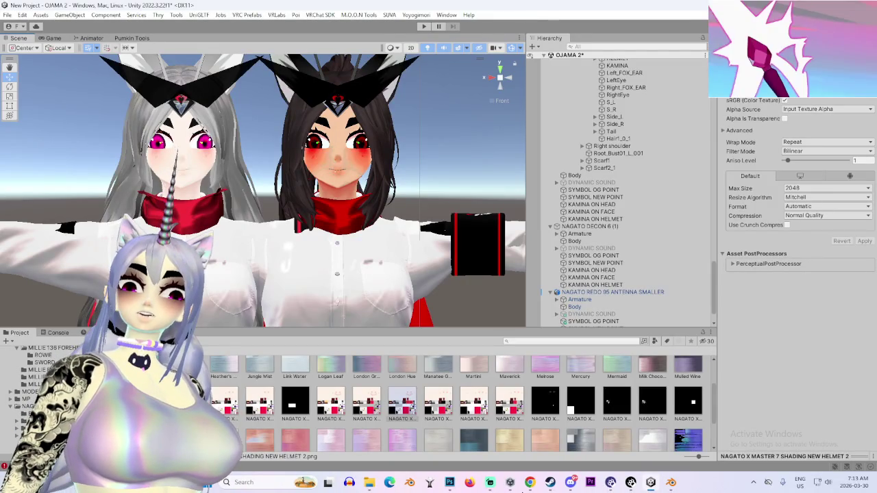
{"action": "left_click", "coordinate": [449, 483]}
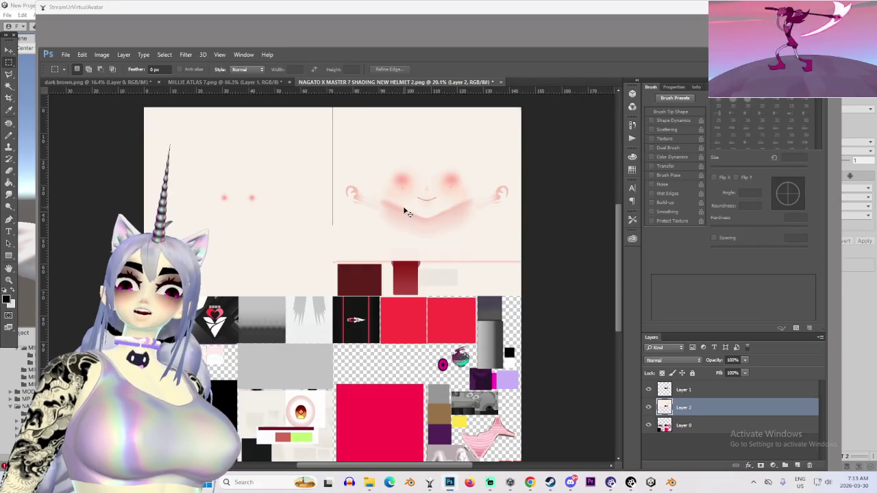
- Paste the face snapshot as a new layer, enlarge it and shift it up and right
{"action": "key", "text": "ctrl+v"}
{"action": "scroll", "coordinate": [403, 202], "scroll_direction": "up", "scroll_amount": 3}
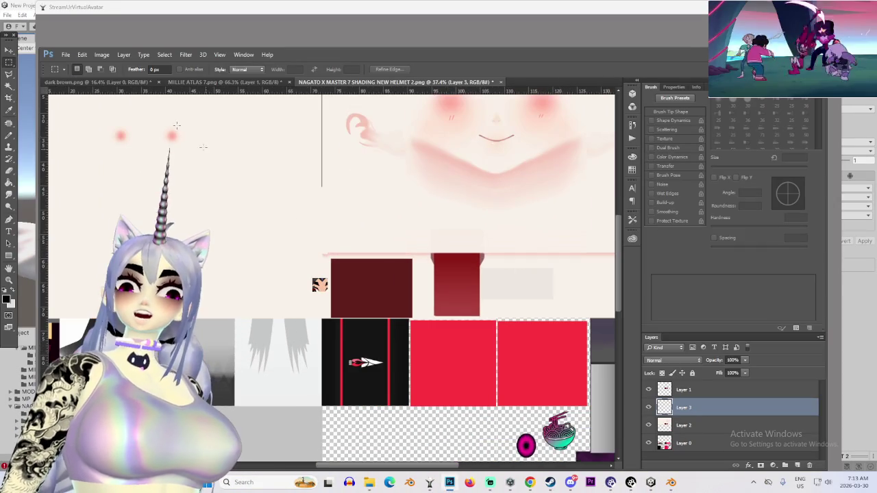
{"action": "left_click", "coordinate": [9, 51]}
{"action": "scroll", "coordinate": [360, 275], "scroll_direction": "down", "scroll_amount": 2}
{"action": "key", "text": "ctrl+t"}
{"action": "left_click_drag", "start_coordinate": [327, 277], "coordinate": [179, 147]}
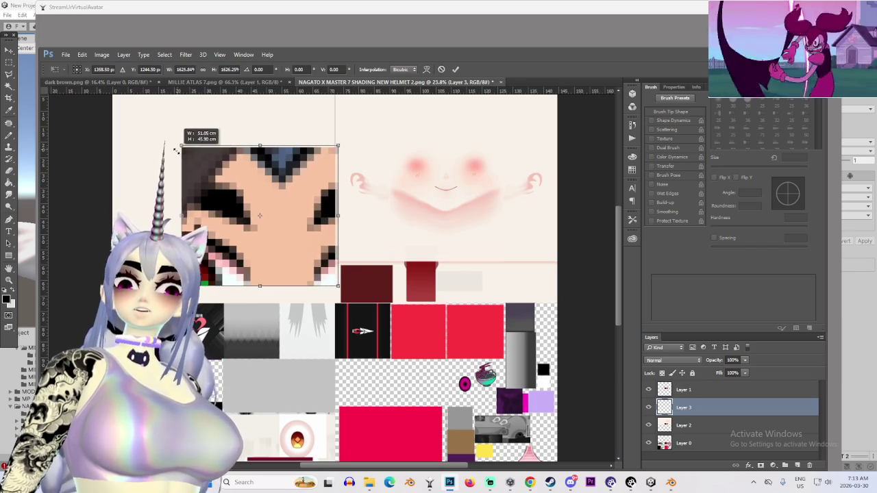
{"action": "mouse_move", "coordinate": [311, 235]}
{"action": "left_mouse_down"}
{"action": "mouse_move", "coordinate": [360, 185]}
{"action": "mouse_move", "coordinate": [341, 202]}
{"action": "left_mouse_up"}
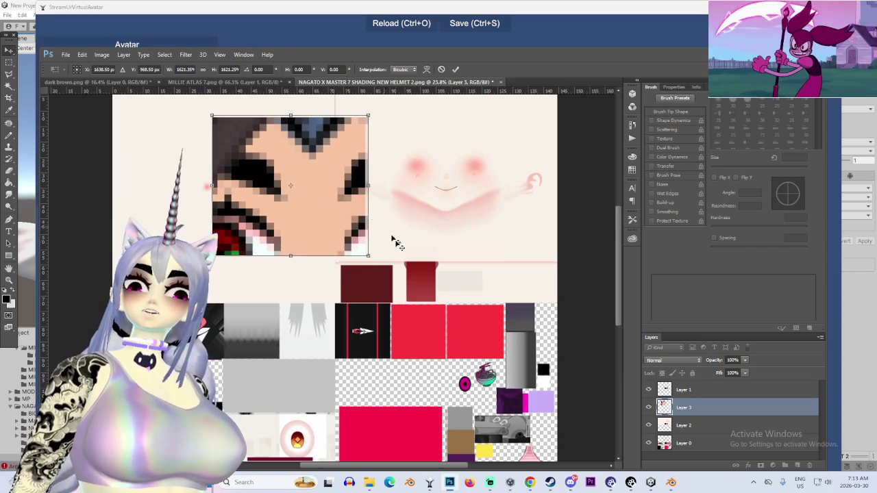
{"action": "key", "text": "Return"}
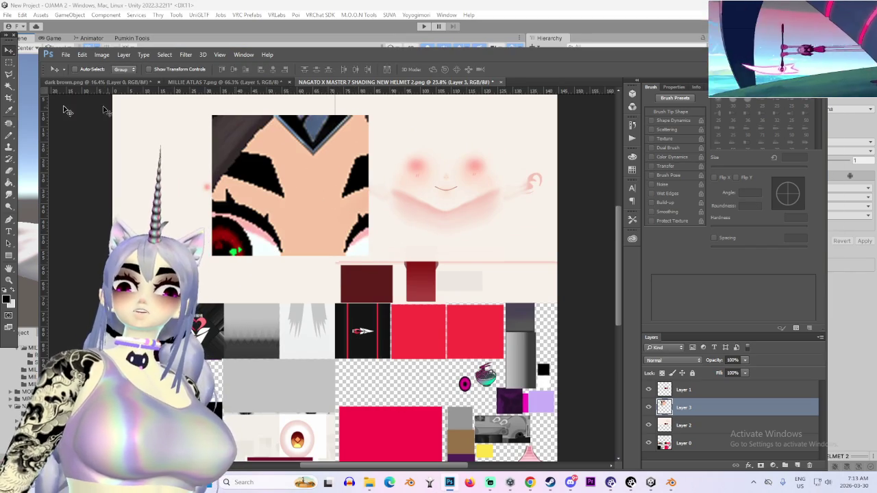
- Trim the snapshot's right side, move the face piece up near the skin area, then select Layer 2
{"action": "left_click", "coordinate": [10, 73]}
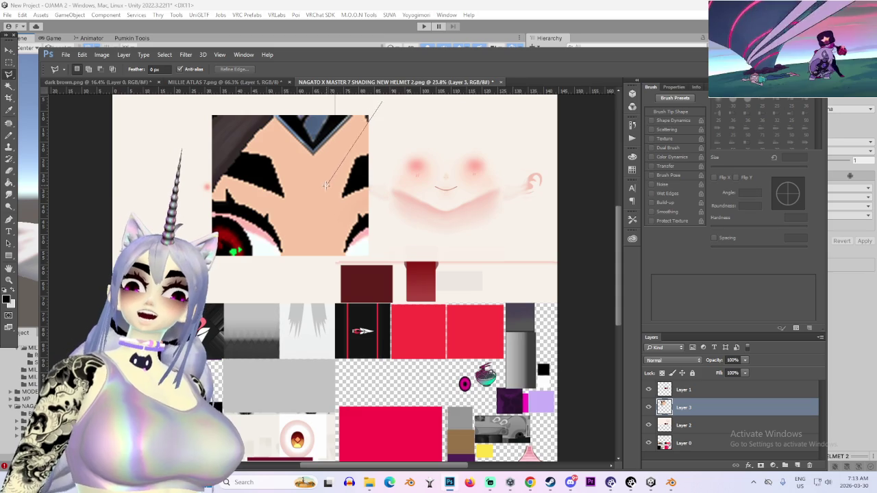
{"action": "left_click_drag", "start_coordinate": [409, 266], "coordinate": [381, 103]}
{"action": "key", "text": "Delete"}
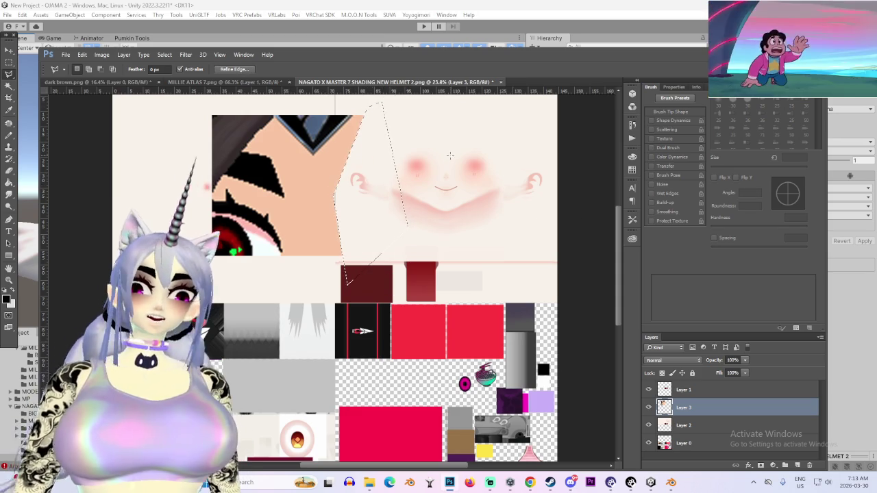
{"action": "key", "text": "m"}
{"action": "key", "text": "ctrl+d"}
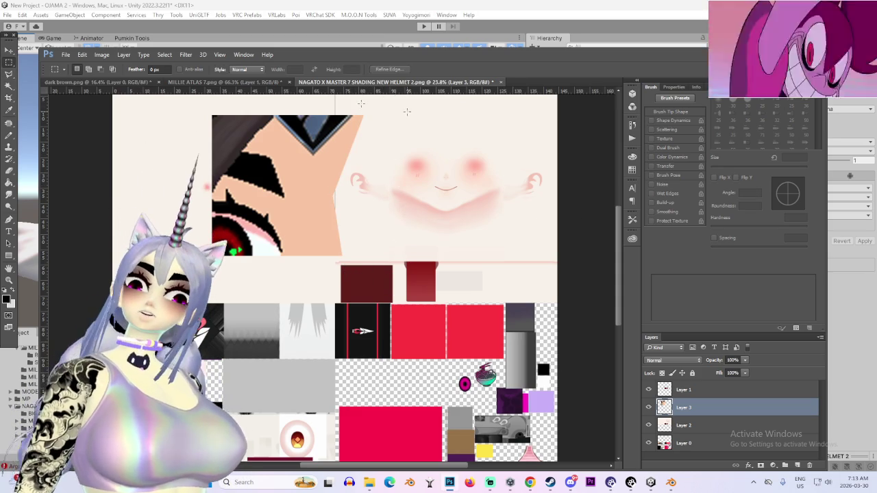
{"action": "left_click", "coordinate": [9, 50]}
{"action": "mouse_move", "coordinate": [309, 229]}
{"action": "left_mouse_down"}
{"action": "mouse_move", "coordinate": [366, 205]}
{"action": "mouse_move", "coordinate": [355, 212]}
{"action": "left_mouse_up"}
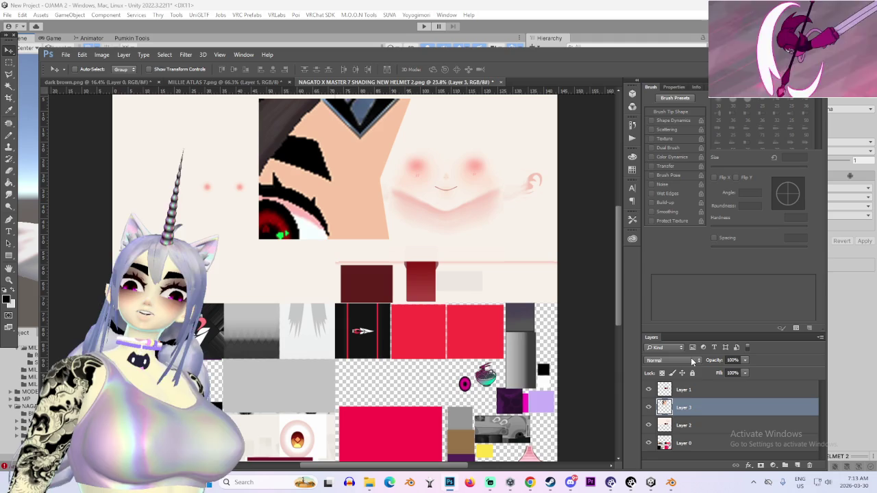
{"action": "left_click", "coordinate": [682, 425]}
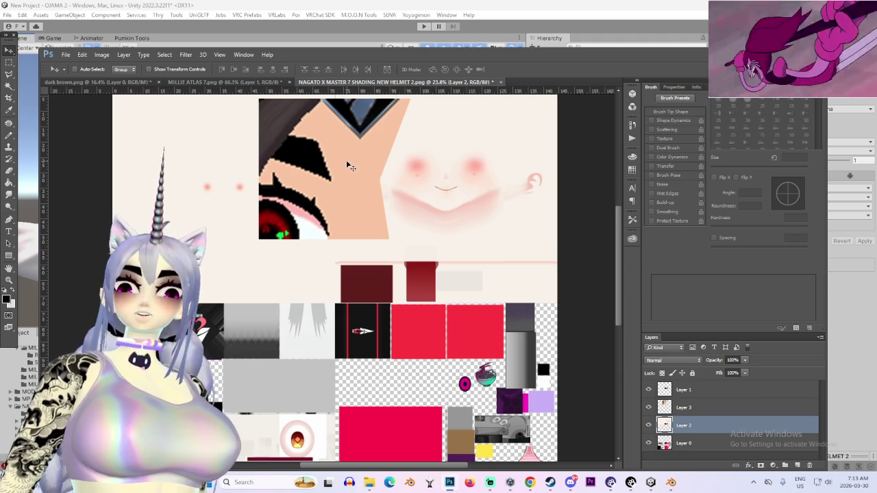
{"action": "left_click", "coordinate": [102, 55]}
{"action": "mouse_move", "coordinate": [158, 77]}
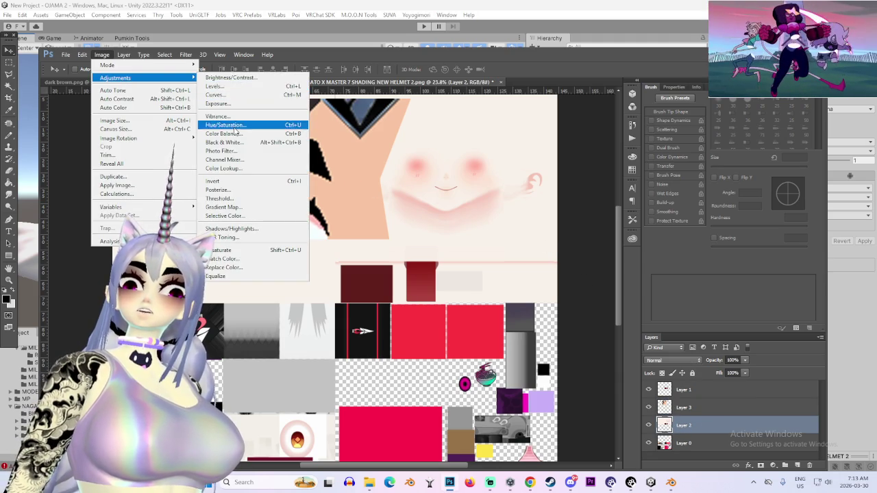
{"action": "left_click", "coordinate": [226, 125]}
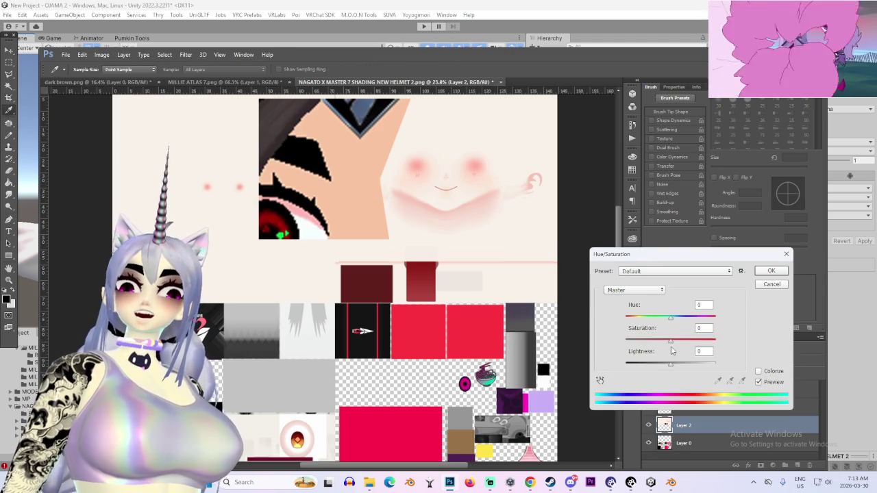
{"action": "mouse_move", "coordinate": [669, 368]}
{"action": "left_mouse_down"}
{"action": "mouse_move", "coordinate": [661, 368]}
{"action": "mouse_move", "coordinate": [688, 350]}
{"action": "left_mouse_up"}
{"action": "mouse_move", "coordinate": [671, 317]}
{"action": "left_mouse_down"}
{"action": "mouse_move", "coordinate": [662, 318]}
{"action": "mouse_move", "coordinate": [694, 317]}
{"action": "mouse_move", "coordinate": [678, 327]}
{"action": "left_mouse_up"}
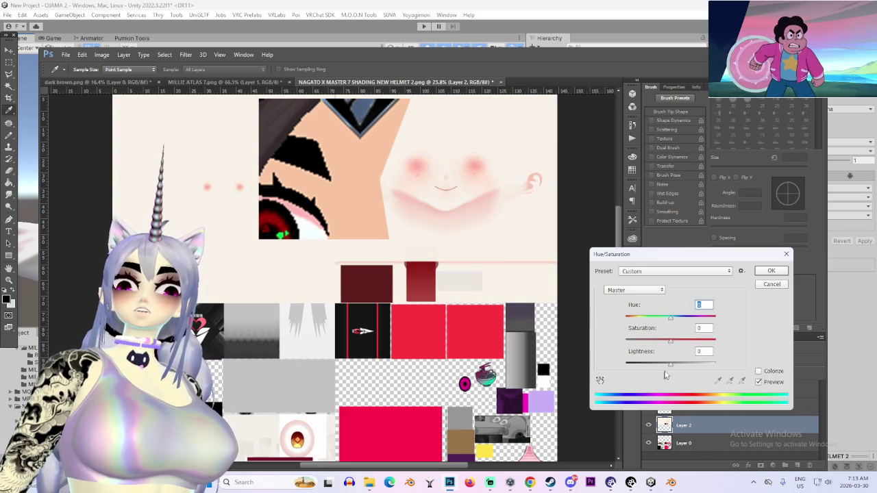
{"action": "mouse_move", "coordinate": [669, 364]}
{"action": "left_mouse_down"}
{"action": "mouse_move", "coordinate": [662, 370]}
{"action": "mouse_move", "coordinate": [718, 345]}
{"action": "mouse_move", "coordinate": [735, 350]}
{"action": "mouse_move", "coordinate": [693, 348]}
{"action": "left_mouse_up"}
{"action": "type", "text": "0"}
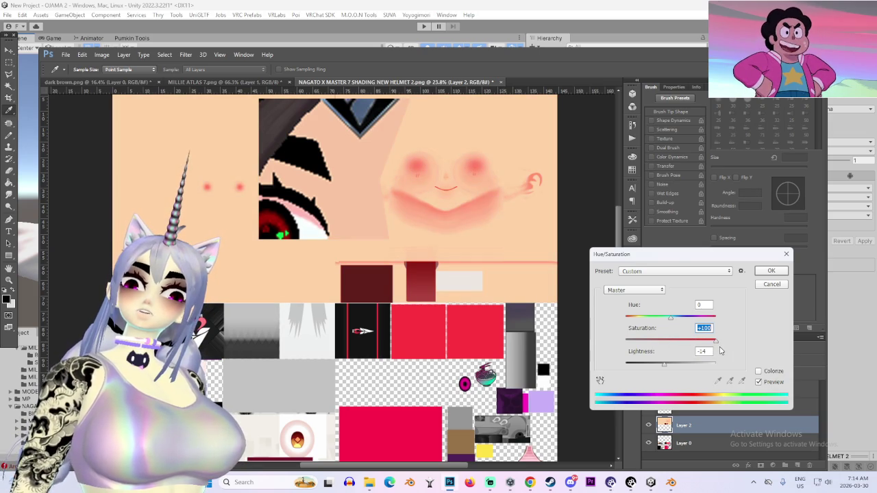
{"action": "left_click", "coordinate": [760, 370]}
{"action": "left_click_drag", "start_coordinate": [684, 345], "coordinate": [761, 352]}
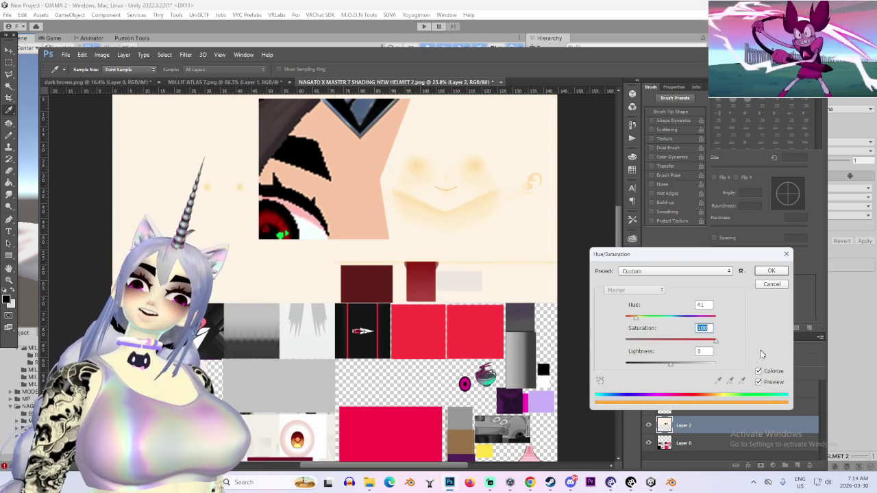
{"action": "mouse_move", "coordinate": [657, 373]}
{"action": "left_mouse_down"}
{"action": "mouse_move", "coordinate": [686, 370]}
{"action": "mouse_move", "coordinate": [661, 370]}
{"action": "left_mouse_up"}
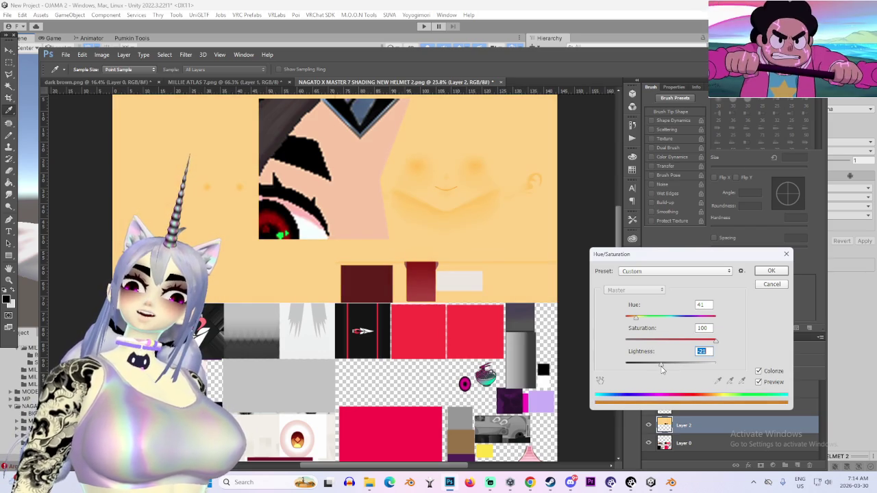
{"action": "left_click", "coordinate": [768, 285]}
{"action": "key", "text": "v"}
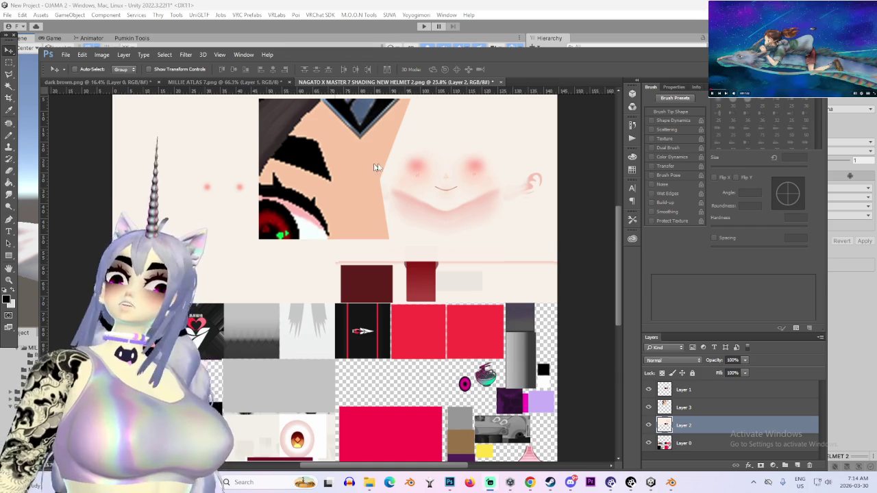
- Apply Hue/Saturation to the skin layer with Saturation pushed to +100
{"action": "scroll", "coordinate": [359, 168], "scroll_direction": "up", "scroll_amount": 2}
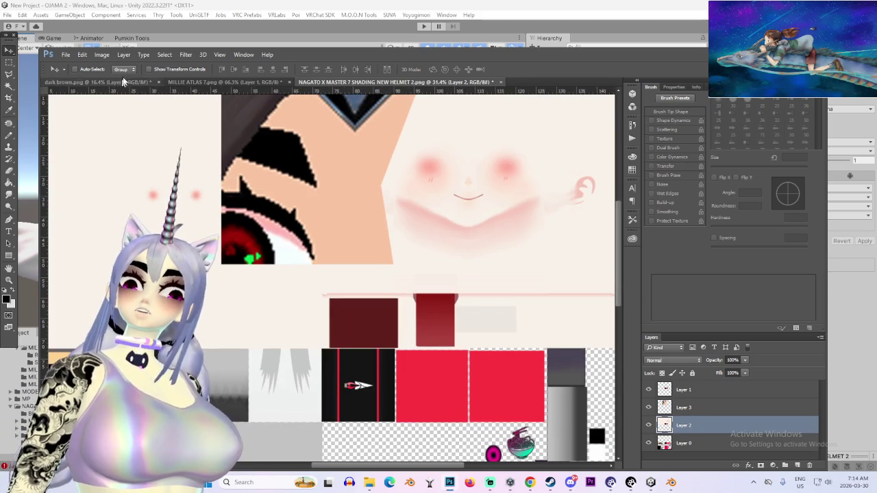
{"action": "left_click", "coordinate": [103, 55]}
{"action": "mouse_move", "coordinate": [128, 82]}
{"action": "left_click", "coordinate": [233, 120]}
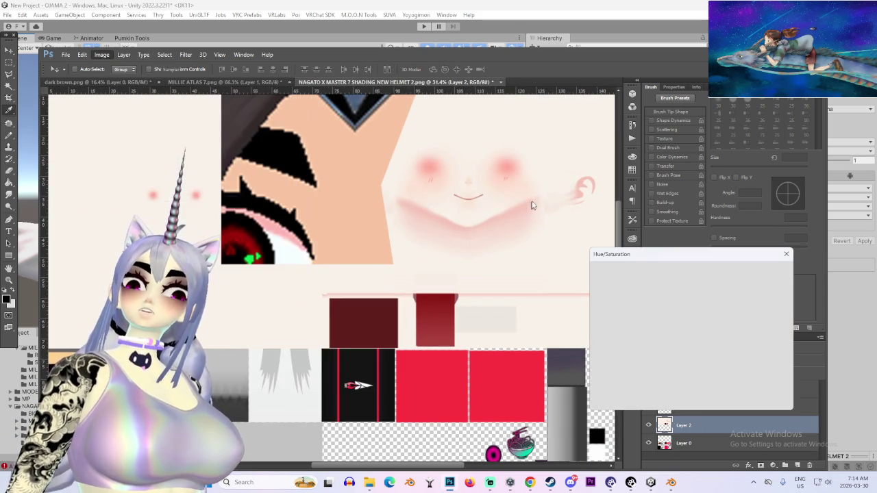
{"action": "left_click_drag", "start_coordinate": [671, 341], "coordinate": [752, 351]}
{"action": "type", "text": "00"}
{"action": "key", "text": "Tab"}
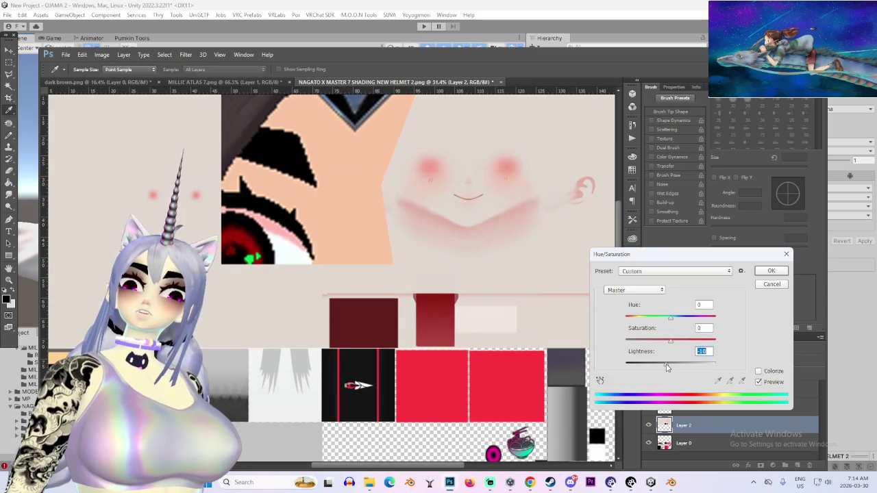
{"action": "left_click_drag", "start_coordinate": [669, 345], "coordinate": [732, 349]}
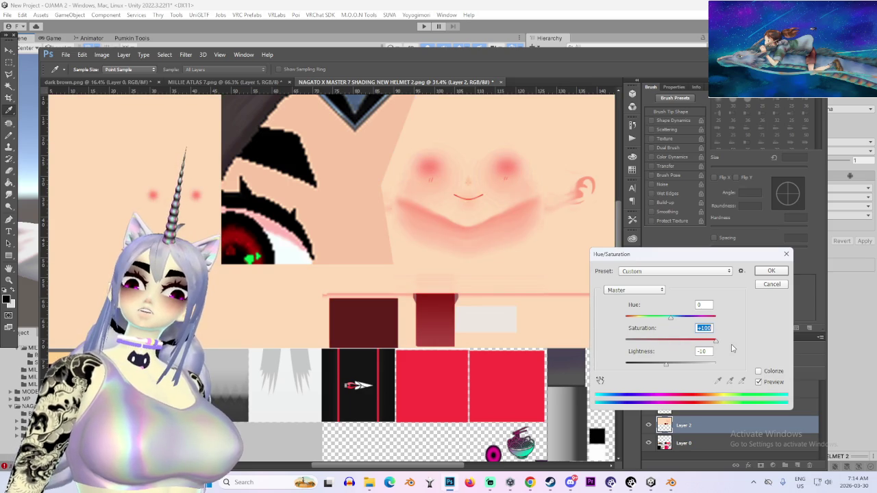
- Lower the skin Lightness to -11 and nudge the Hue slightly
{"action": "mouse_move", "coordinate": [670, 368]}
{"action": "left_mouse_down"}
{"action": "mouse_move", "coordinate": [660, 367]}
{"action": "mouse_move", "coordinate": [678, 370]}
{"action": "mouse_move", "coordinate": [665, 370]}
{"action": "left_mouse_up"}
{"action": "key", "text": "Down"}
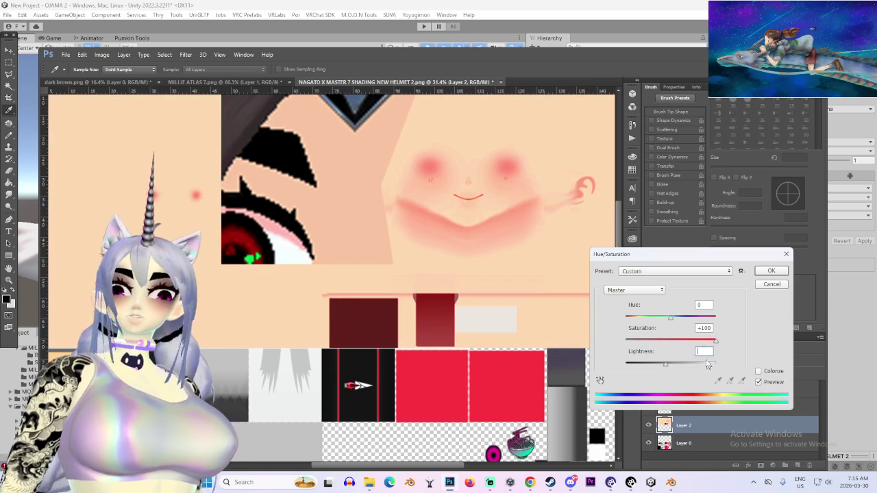
{"action": "key", "text": "Tab"}
{"action": "left_click", "coordinate": [435, 217]}
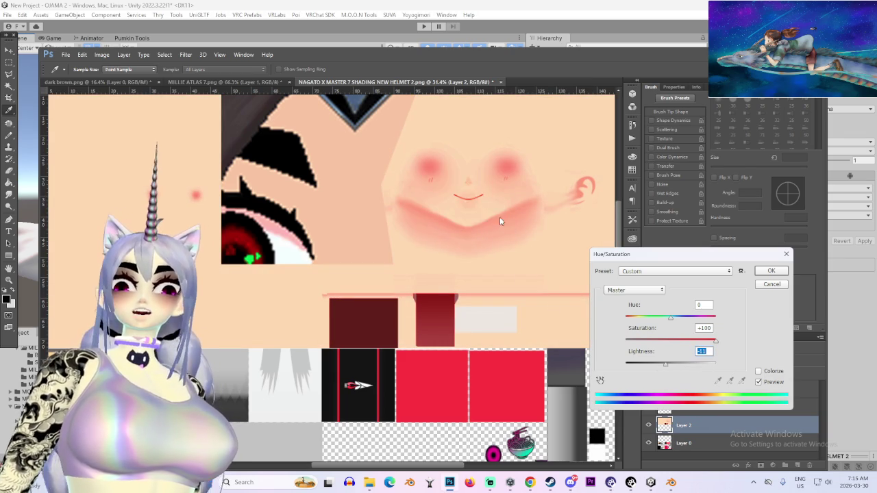
{"action": "left_click_drag", "start_coordinate": [675, 319], "coordinate": [670, 320]}
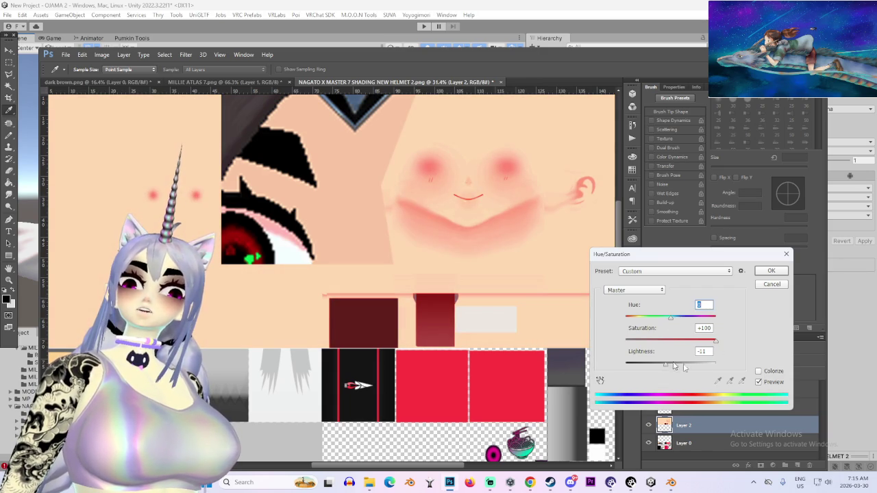